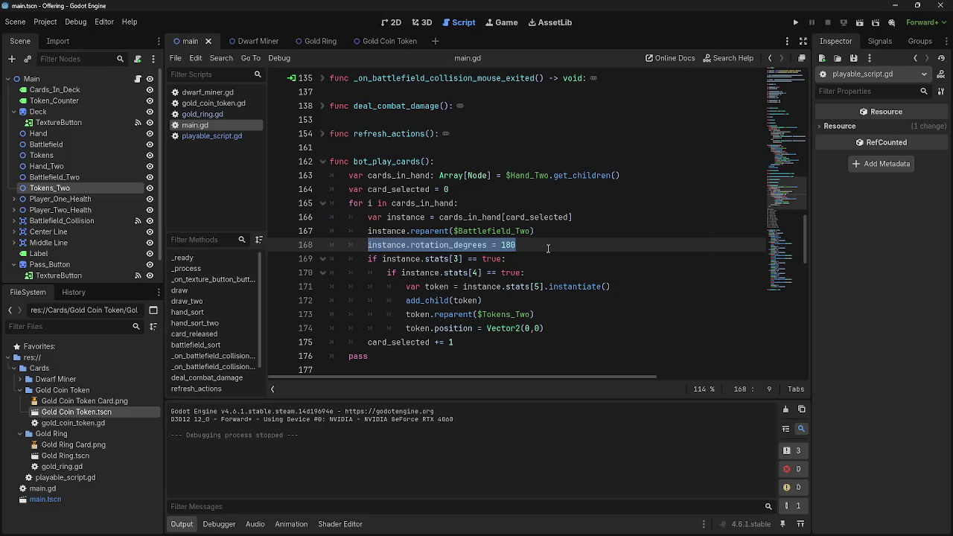
- Move the 'rotation_degrees = 180' line from the played card to after token.reparent($Tokens_Two)
type("instance/r")
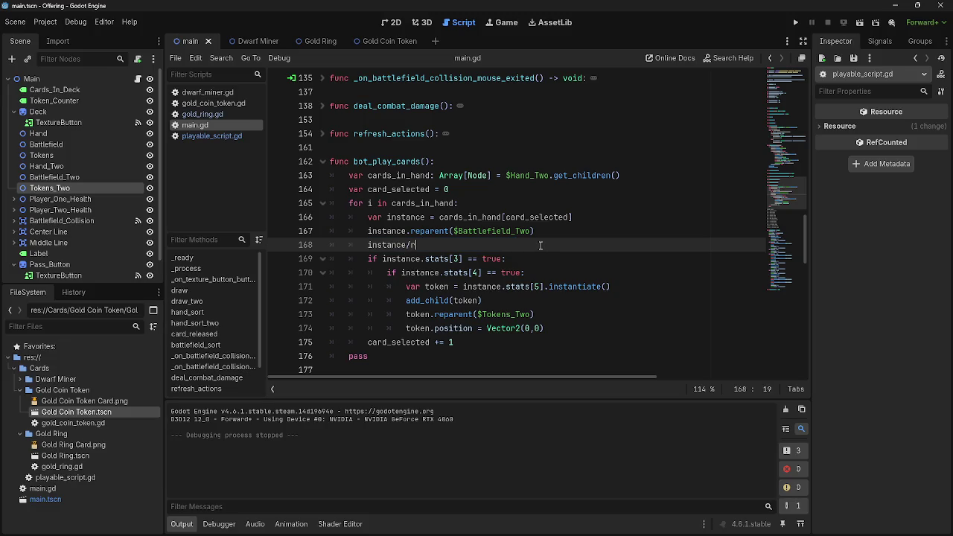
key("BackSpace")
key("BackSpace")
key("BackSpace")
key("BackSpace")
key("BackSpace")
key("BackSpace")
left_click(640, 274)
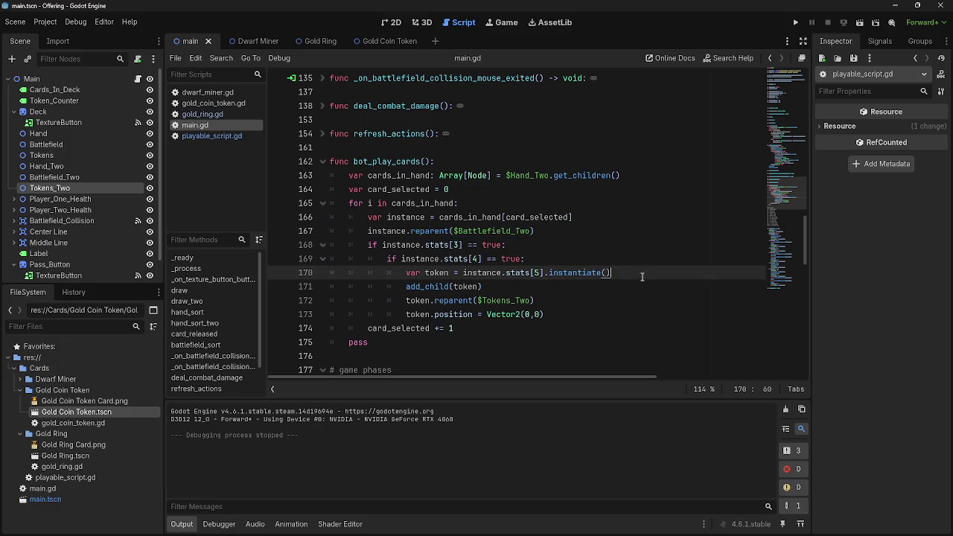
left_click(619, 288)
left_click(621, 299)
key("Return")
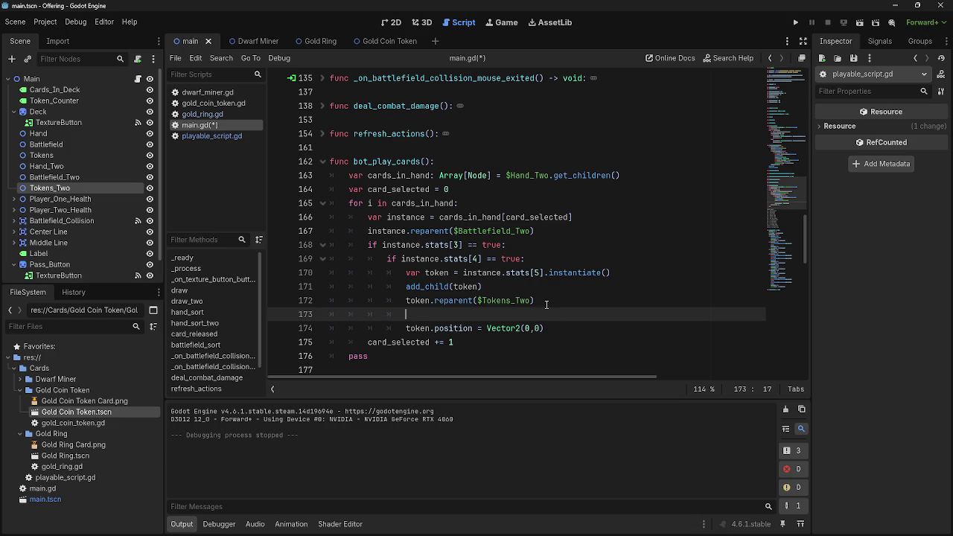
type("instance.rotation_degrees = 180")
key("ctrl+v")
- Change 'instance' to 'token' on the moved line and run the game
left_click_drag(445, 314, 424, 319)
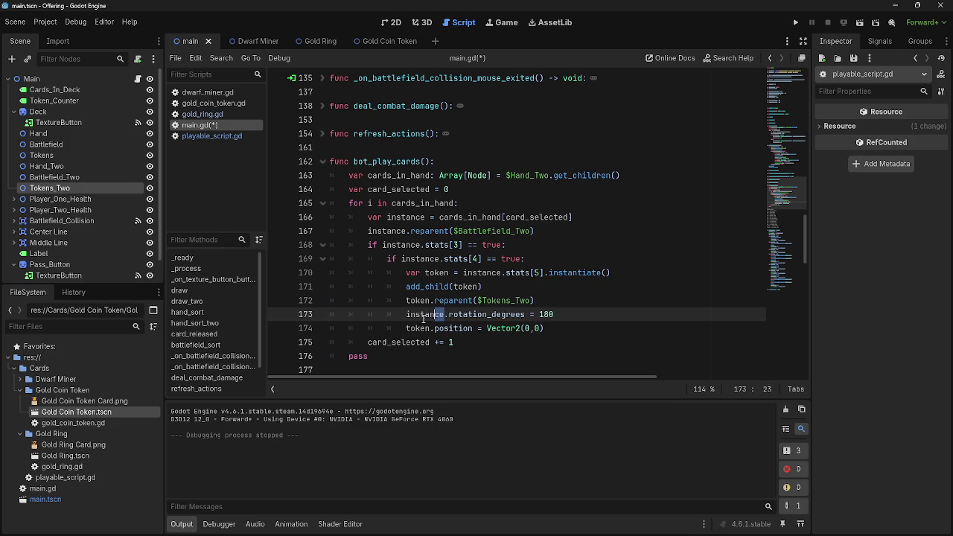
double_click(424, 317)
type("token")
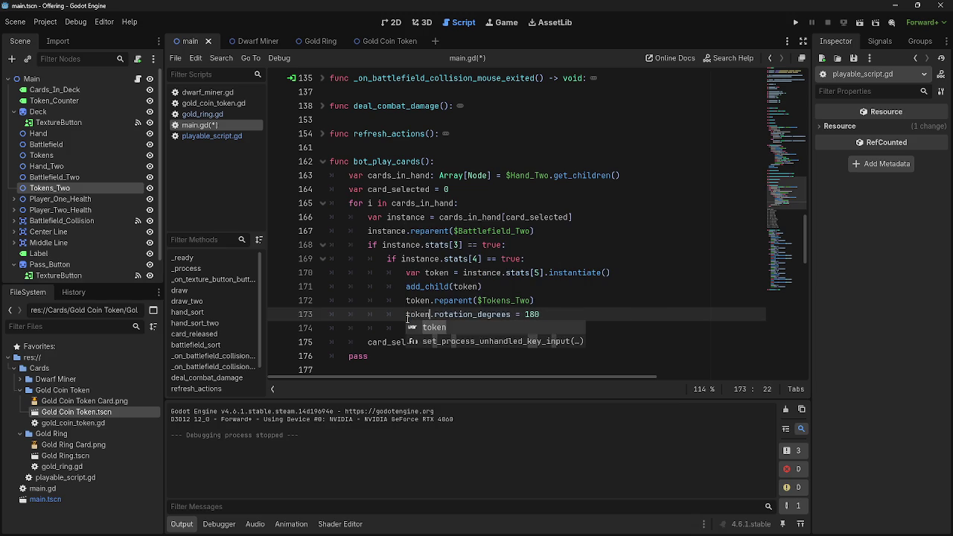
left_click(796, 22)
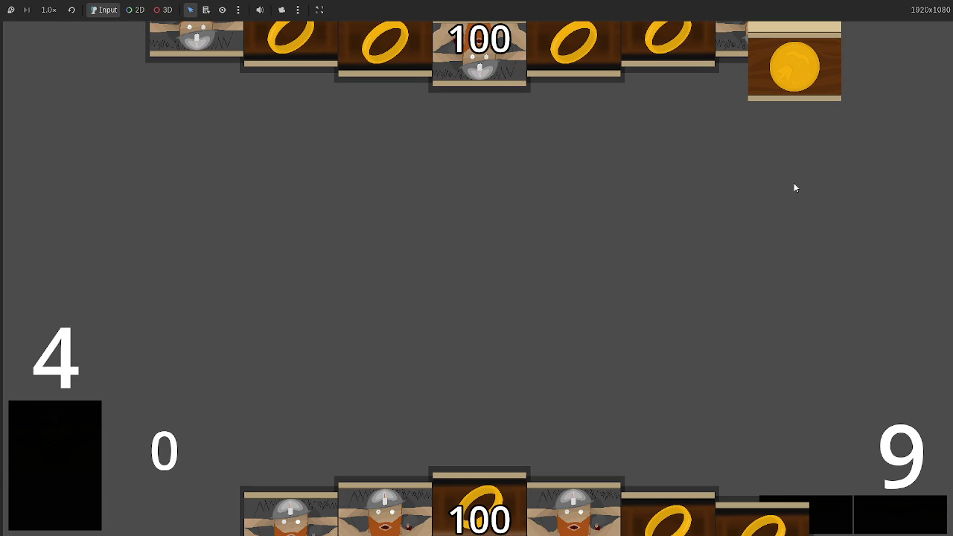
- Stop the test game with F8 and put the caret at the end of line 173
key("F8")
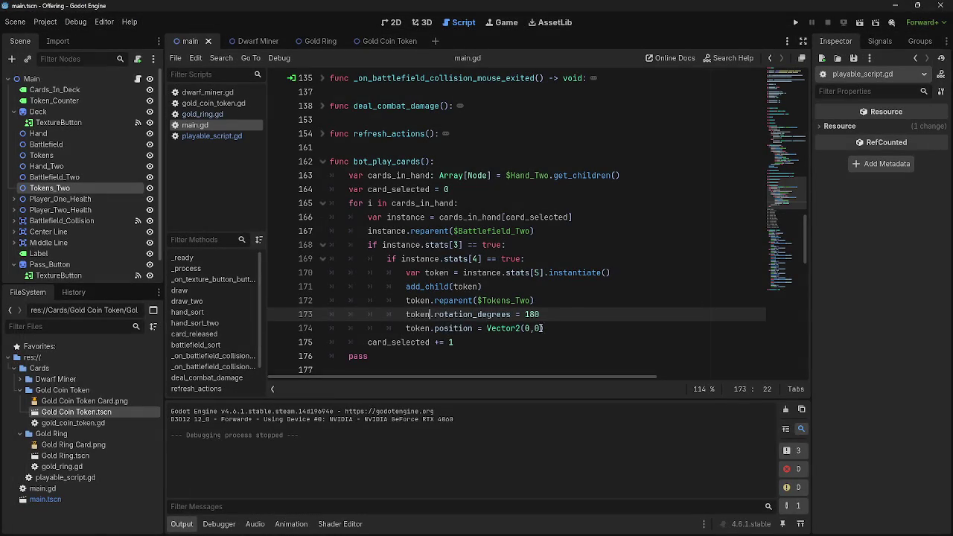
left_click(564, 318)
scroll(566, 323, "up", 6)
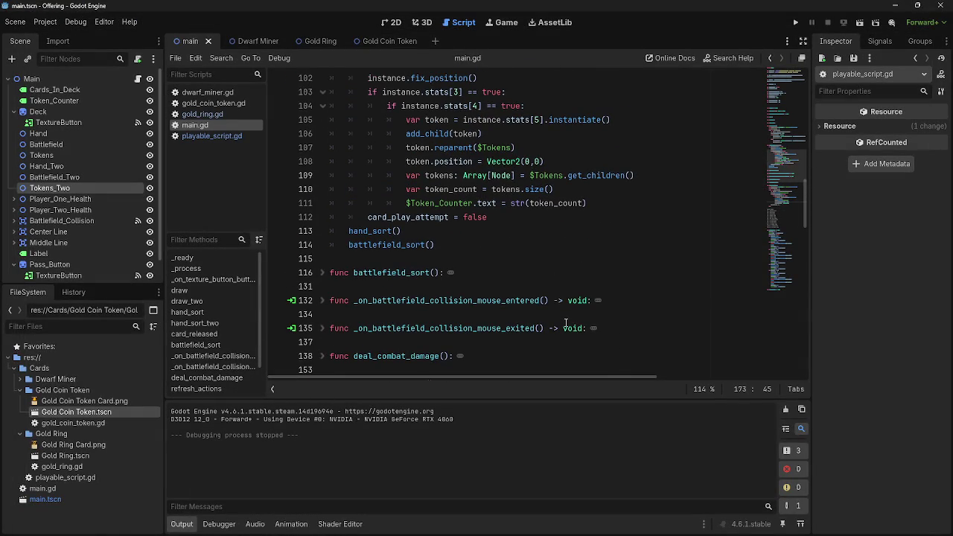
scroll(566, 322, "down", 6)
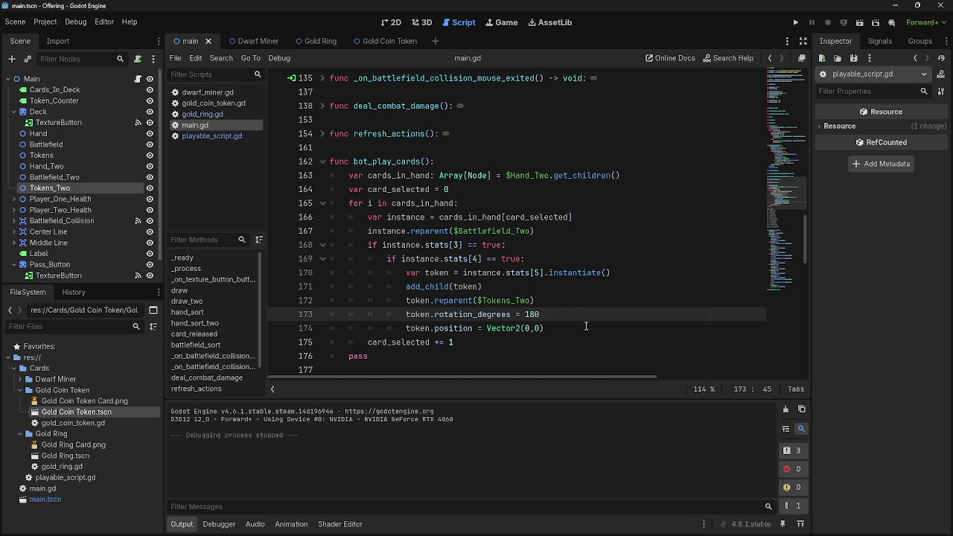
scroll(586, 326, "up", 3)
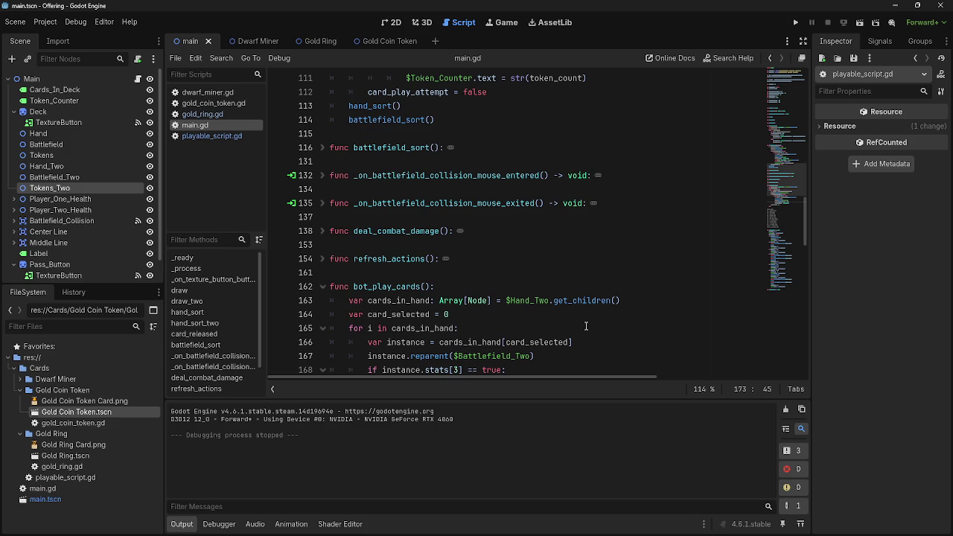
scroll(586, 326, "up", 8)
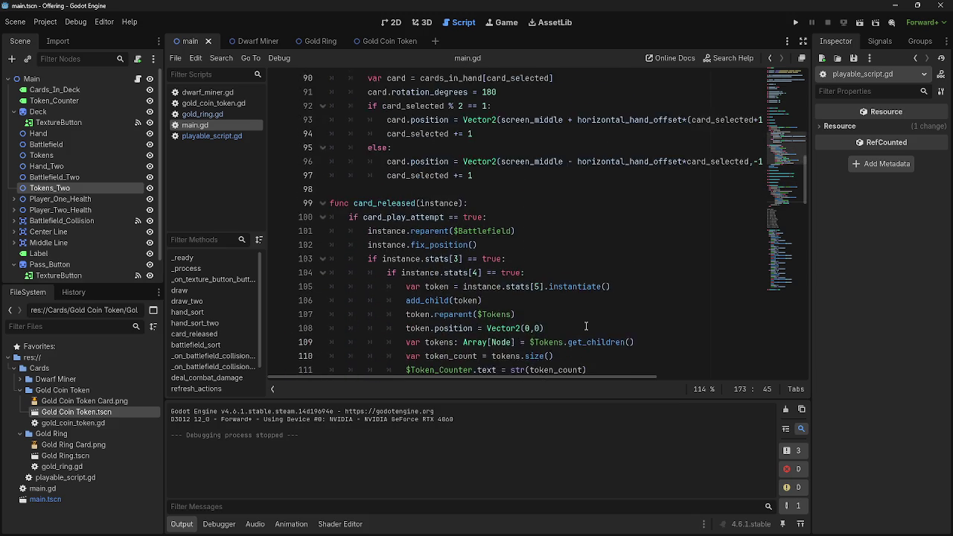
scroll(586, 328, "up", 3)
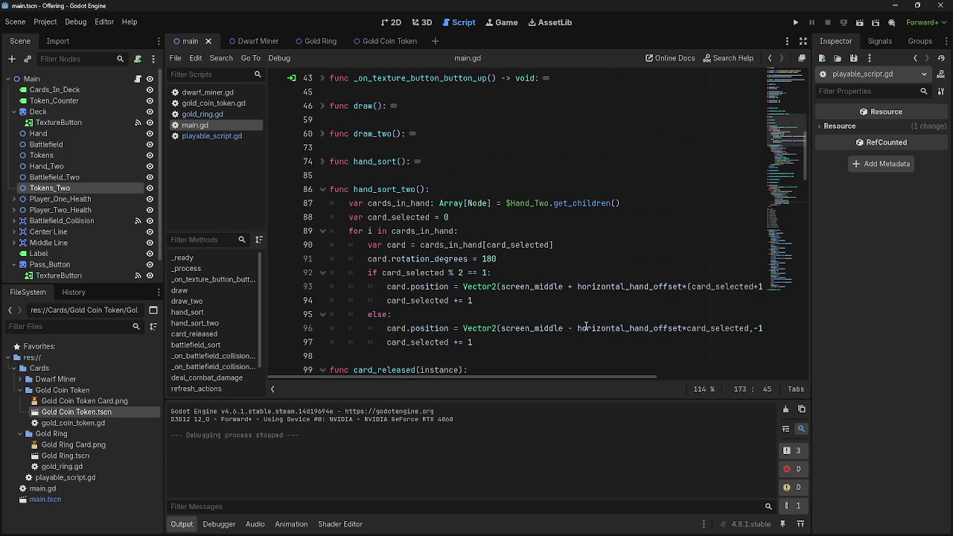
scroll(586, 327, "down", 20)
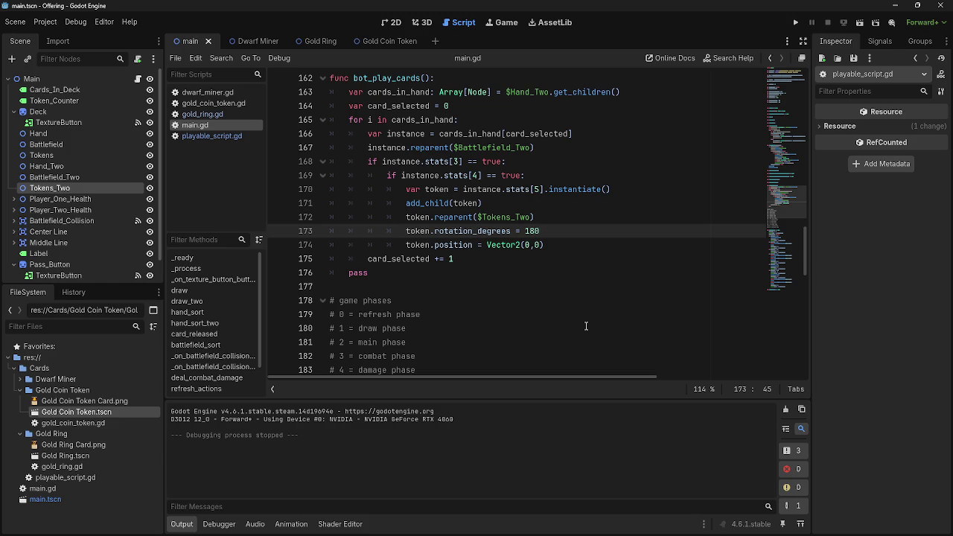
scroll(587, 327, "up", 2)
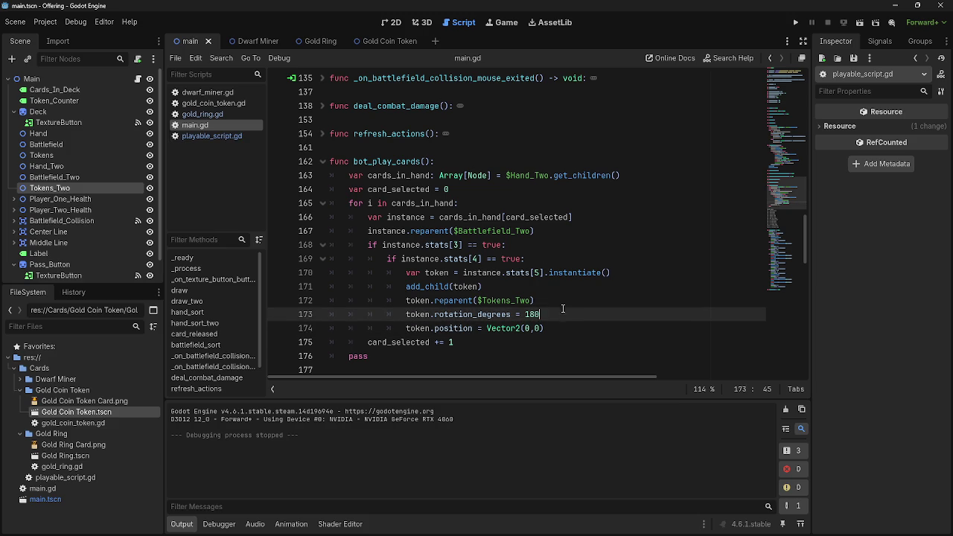
- Review the token lines, then select the hand_sort() and battlefield_sort() calls in card_released
left_click(475, 314)
left_click(445, 329)
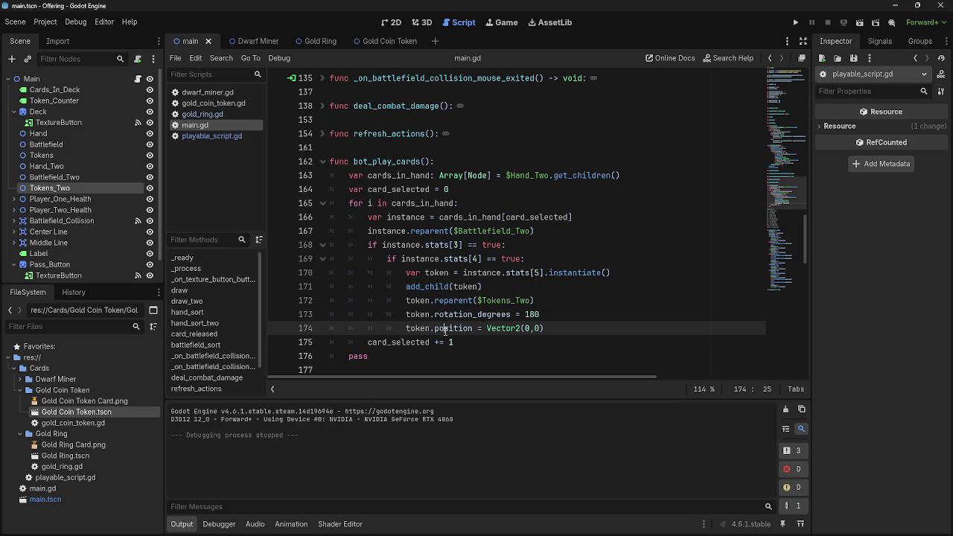
double_click(445, 329)
double_click(477, 314)
double_click(445, 328)
double_click(487, 314)
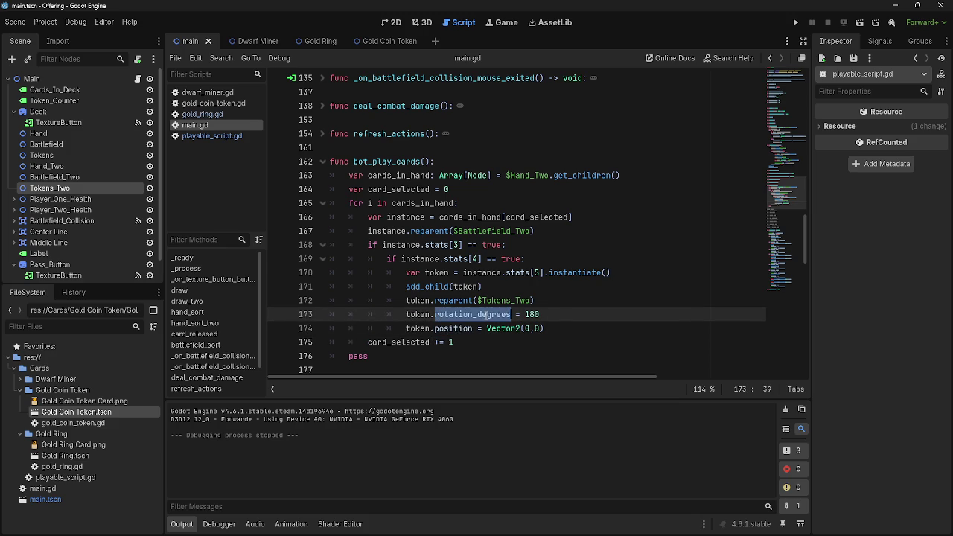
left_click(559, 315)
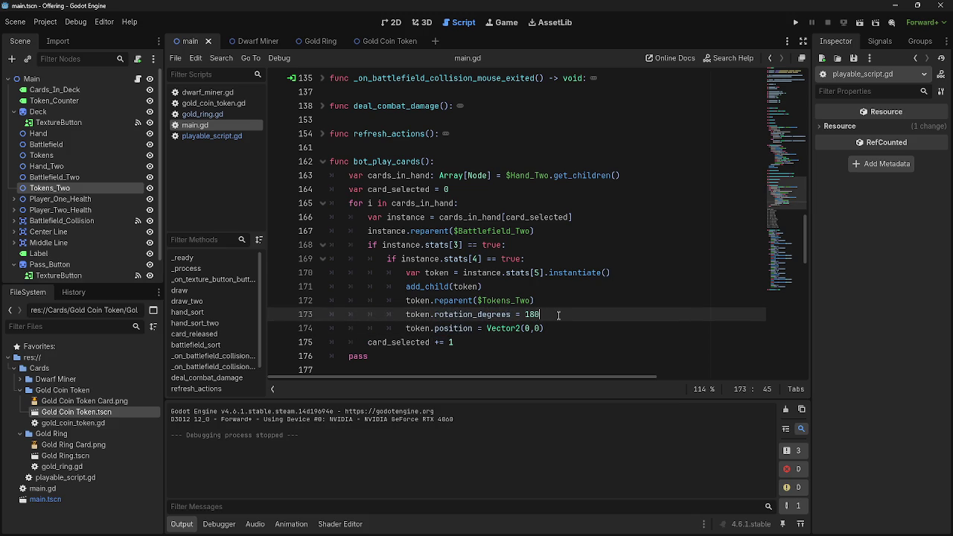
double_click(507, 231)
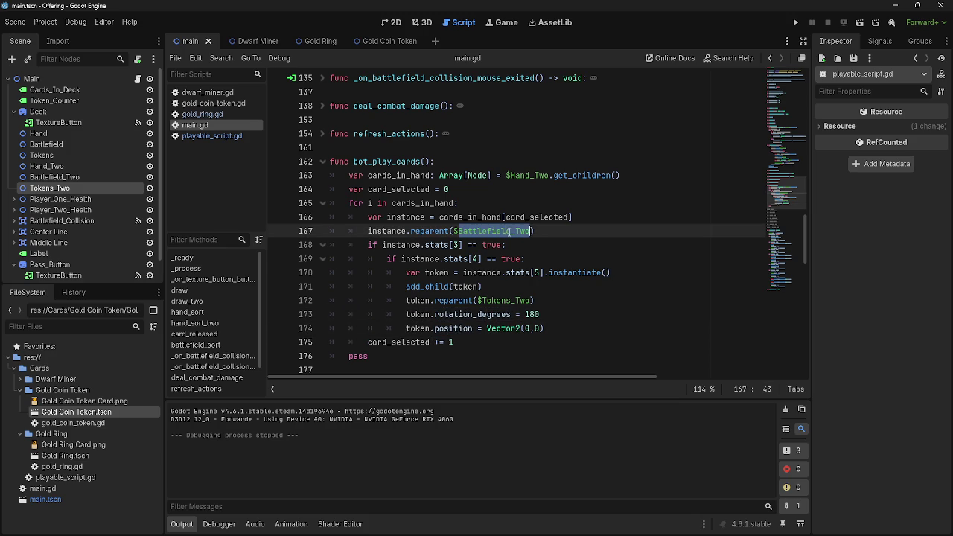
left_click(538, 232)
scroll(536, 288, "up", 7)
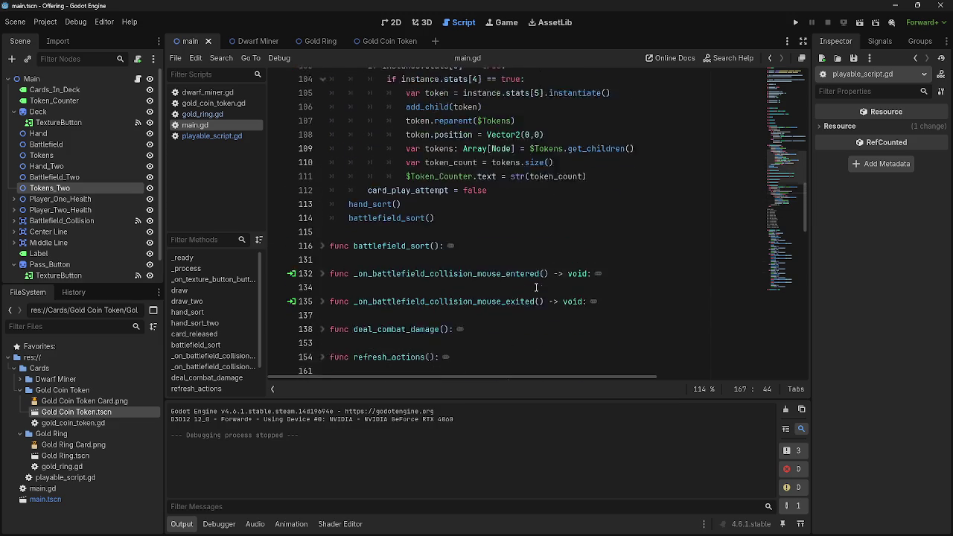
scroll(536, 288, "up", 1)
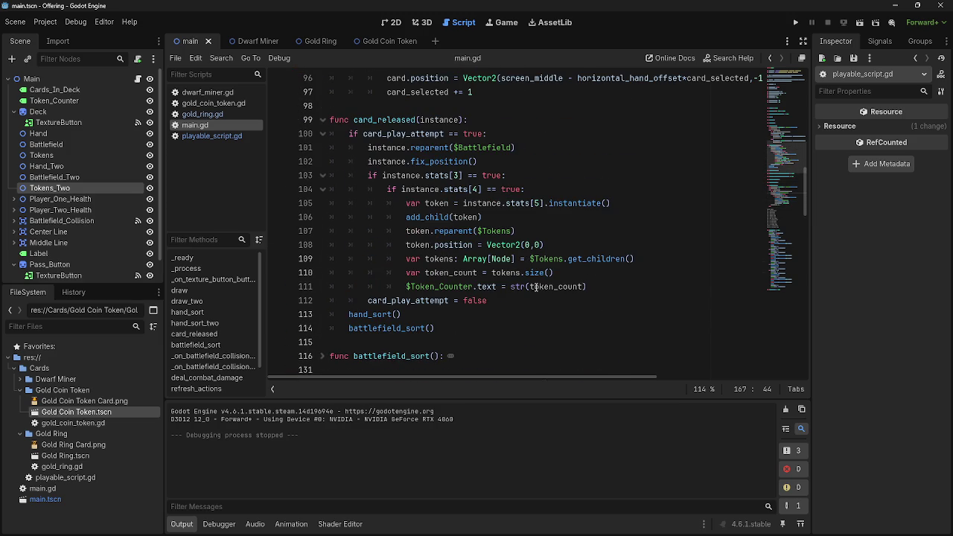
left_click_drag(435, 329, 336, 328)
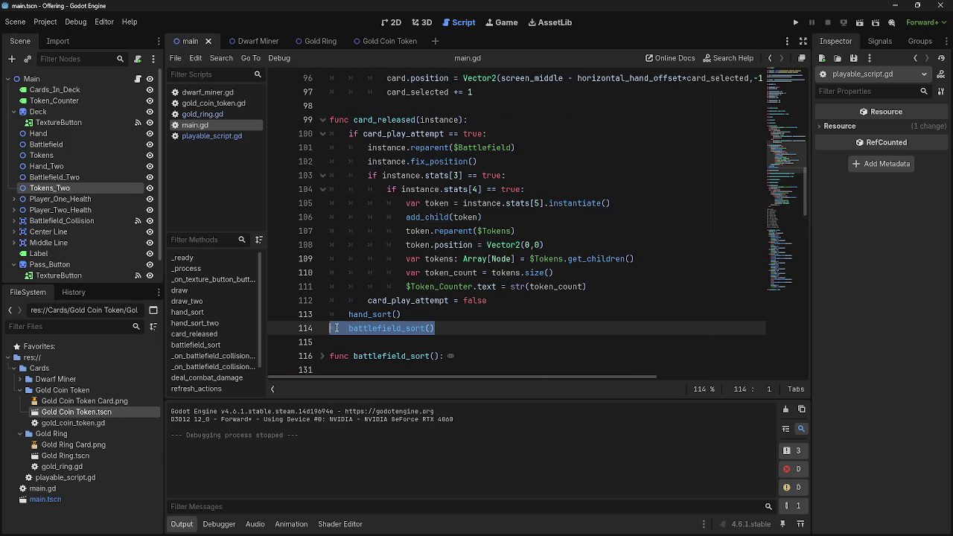
key("shift+Up")
key("ctrl+c")
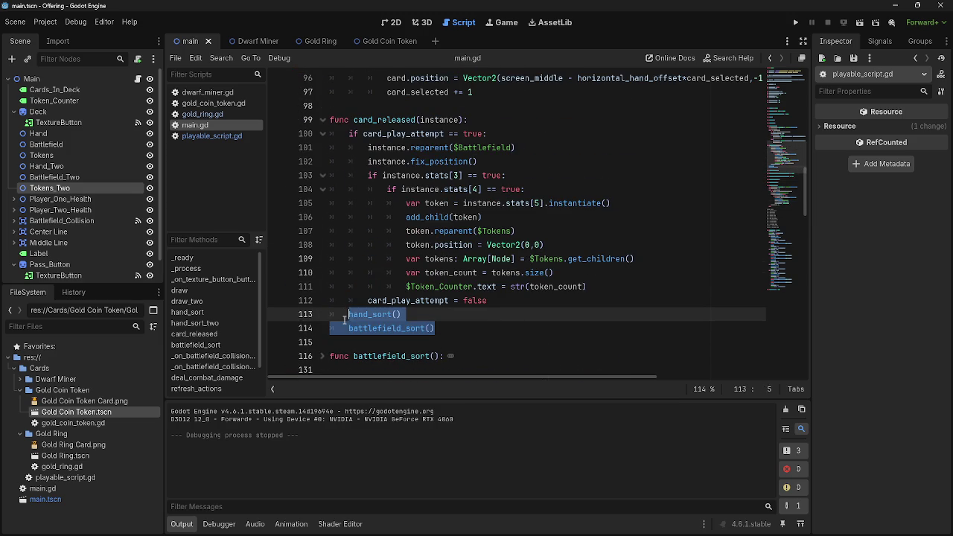
- Replace the pass in bot_play_cards's loop with the two sort calls
scroll(536, 329, "down", 1)
scroll(536, 329, "down", 20)
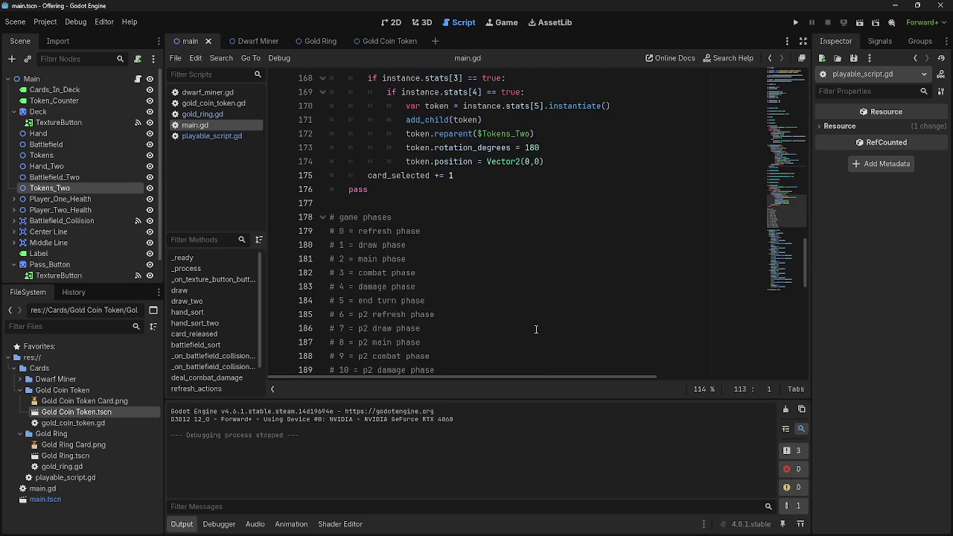
scroll(522, 298, "up", 2)
left_click(498, 259)
mouse_move(348, 272)
left_mouse_down()
mouse_move(329, 287)
mouse_move(377, 275)
mouse_move(352, 277)
left_mouse_up()
left_click(376, 277)
key("ctrl+z")
key("ctrl+v")
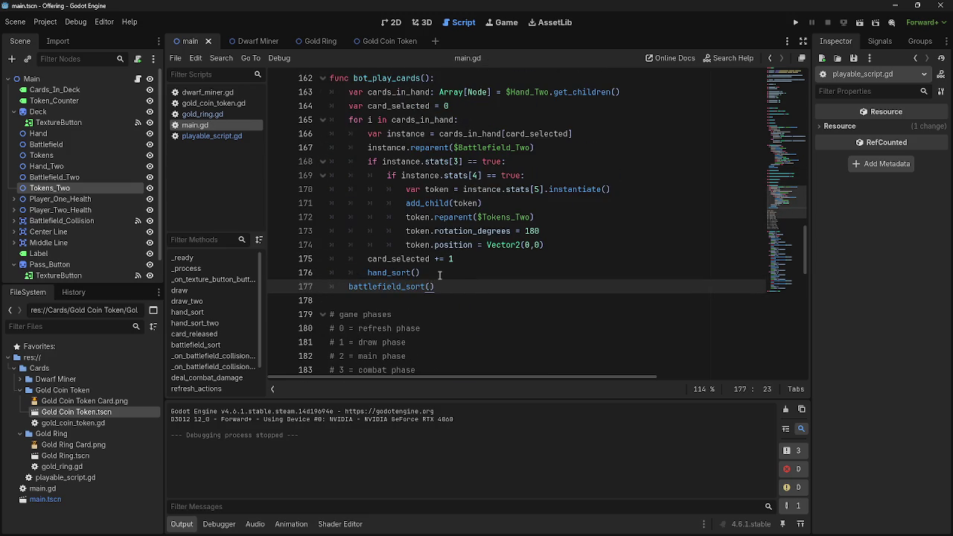
- Indent hand_sort() and battlefield_sort() to sit correctly inside the loop
left_click(439, 275)
key("shift+Tab")
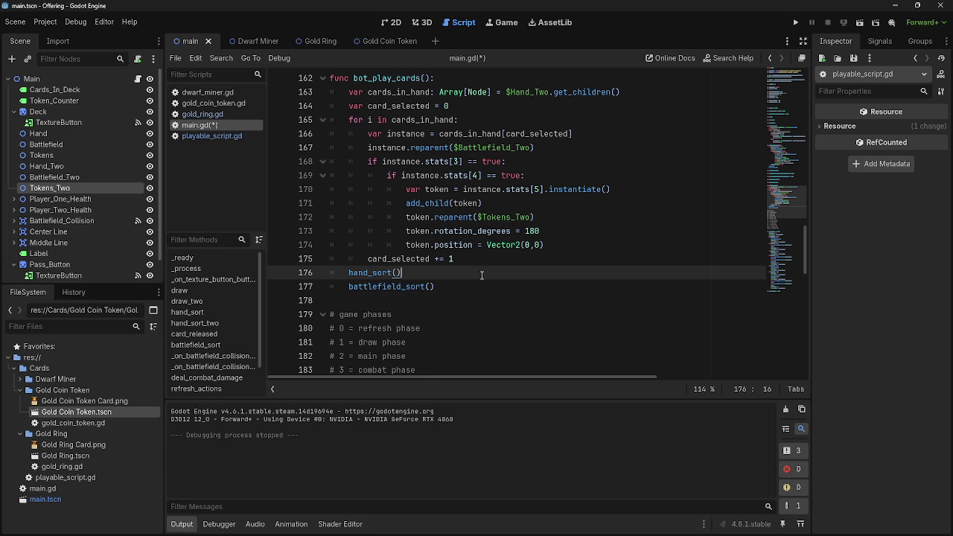
scroll(417, 290, "up", 15)
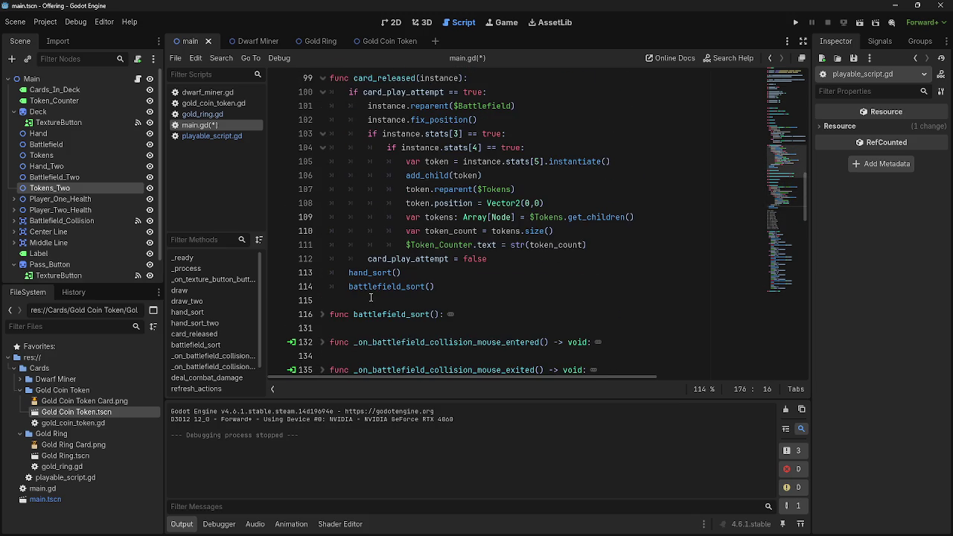
scroll(371, 297, "down", 12)
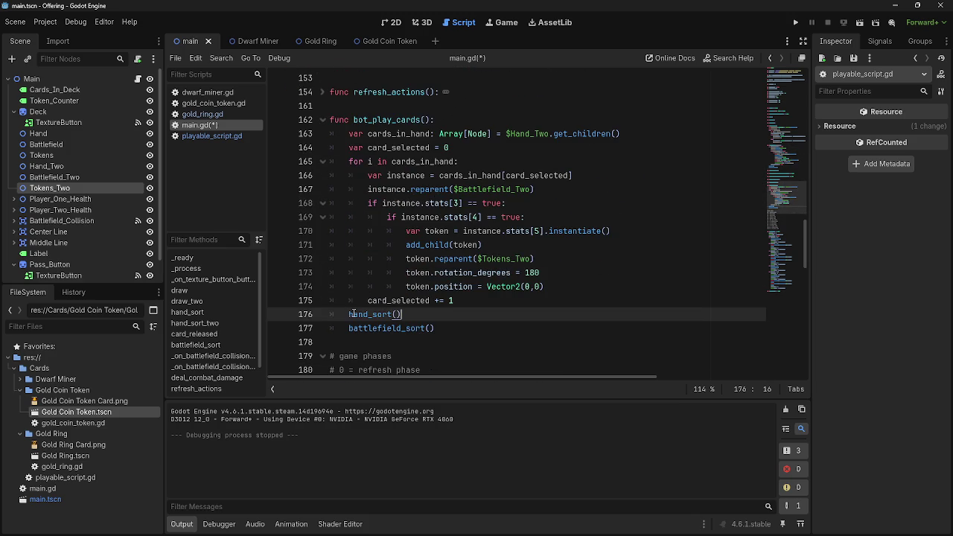
left_click(350, 315)
key("Tab")
key("Down")
key("Tab")
key("End")
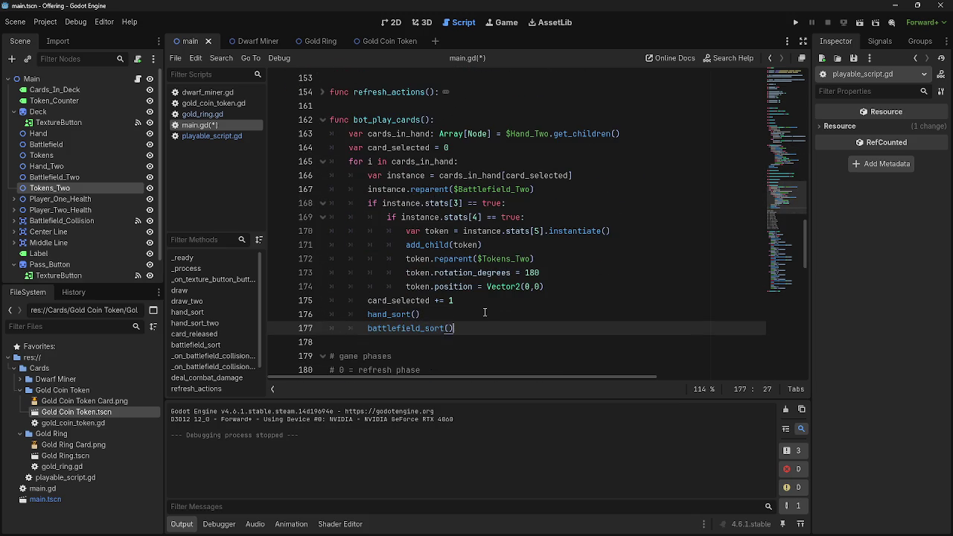
- Rename the loop calls to hand_sort_two() and battlefield_sort_two()
triple_click(406, 333)
key("End")
left_click(414, 315)
type("_two")
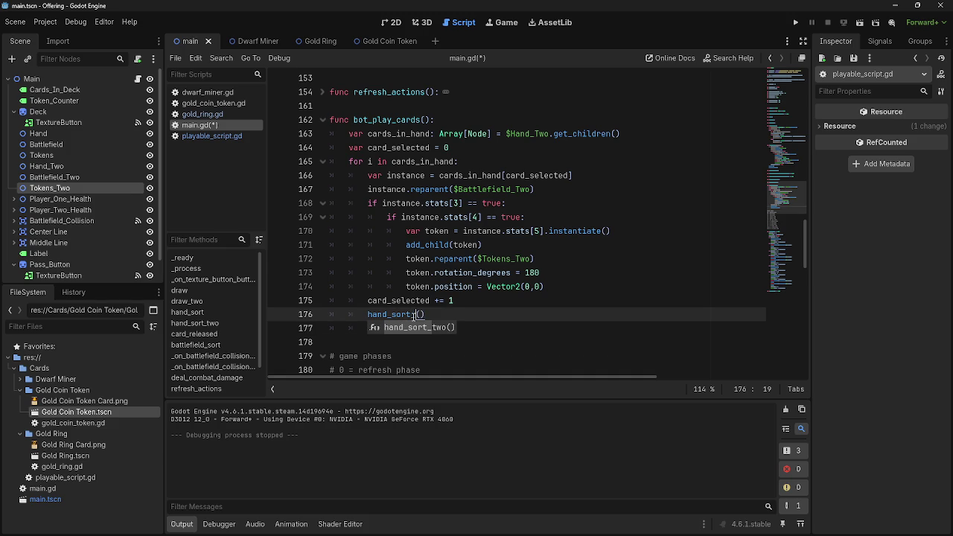
key("Return")
type("battlefield_sort(")
left_click(446, 329)
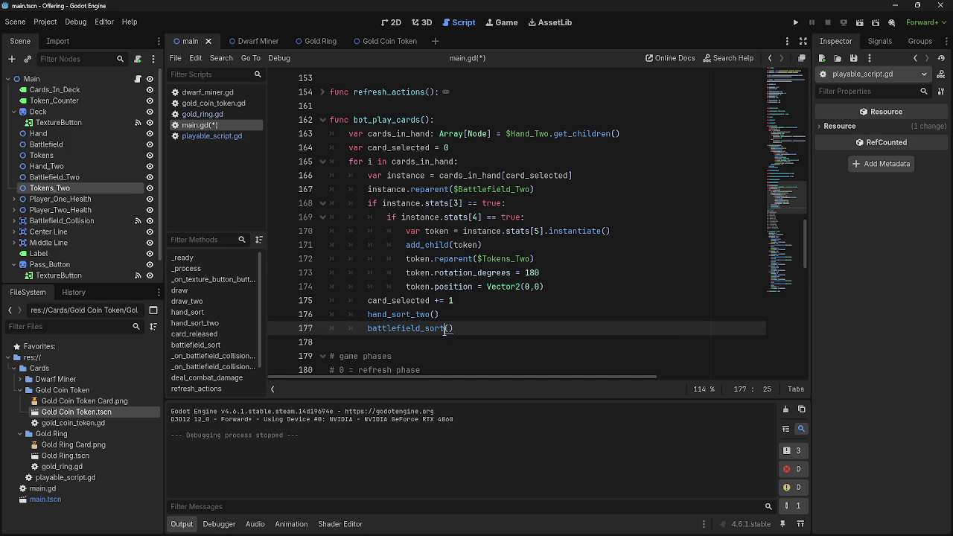
type("_two")
- Add a 'func battlefield_sort_two():' declaration on new lines below battlefield_sort
left_click(526, 330)
key("Left")
key("Left")
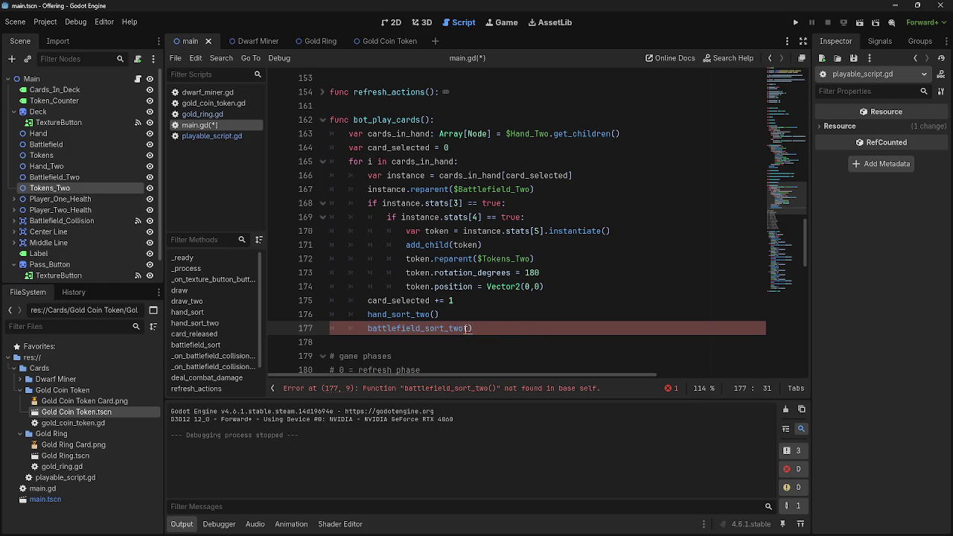
key("ctrl+d")
scroll(514, 322, "up", 15)
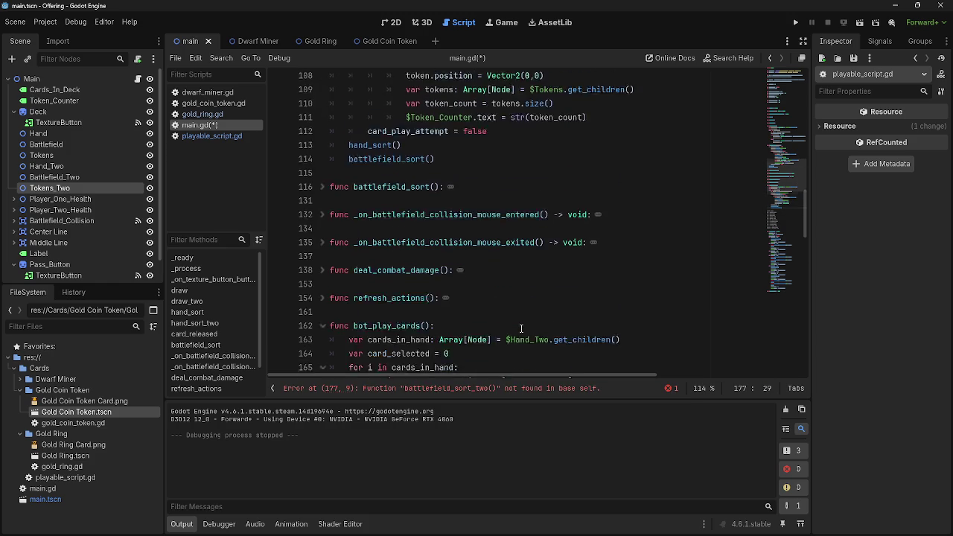
left_click(425, 287)
key("Return")
key("Return")
left_click(426, 300)
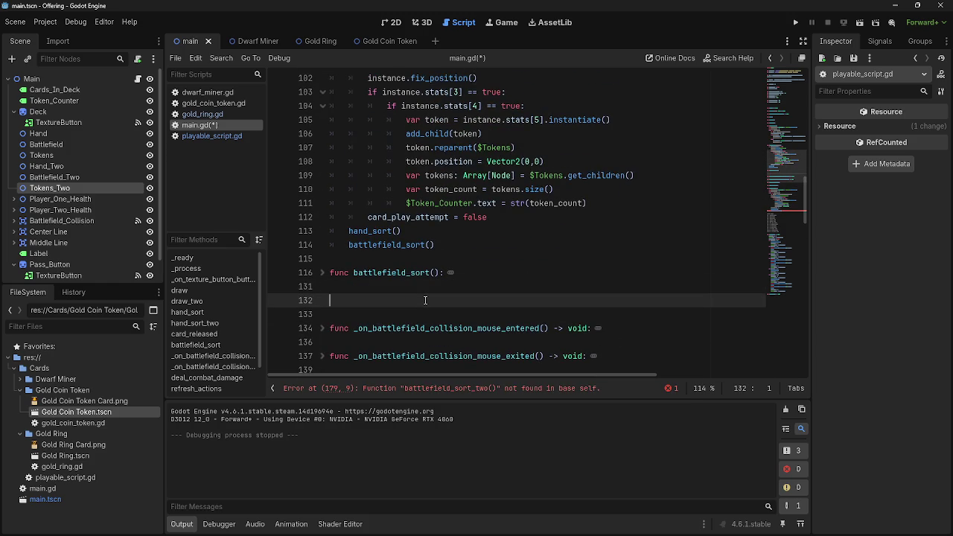
type("func battlefield_sort_two")
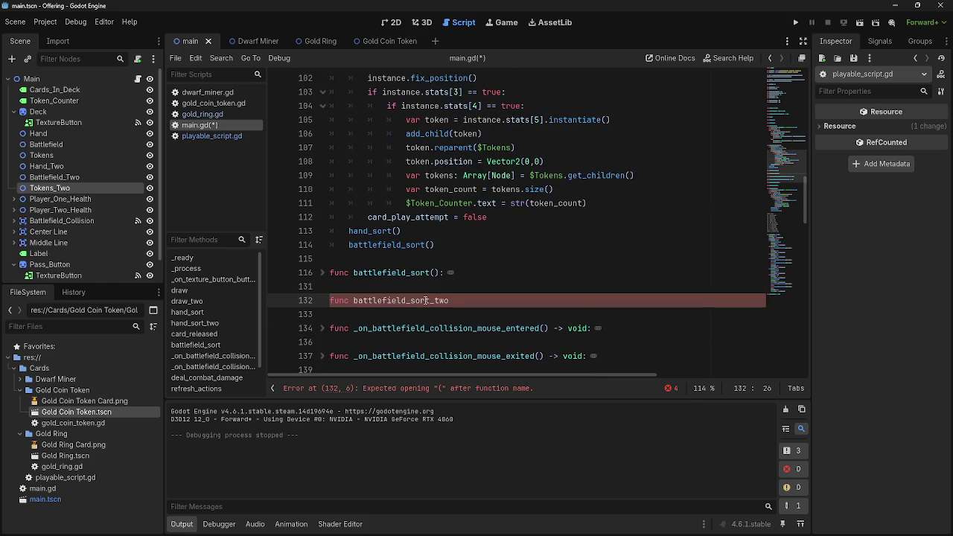
type("():")
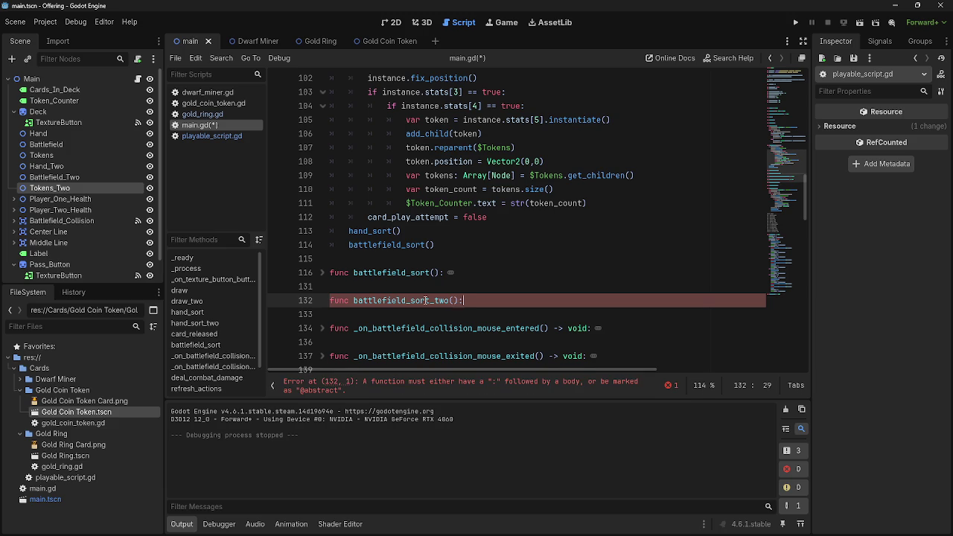
key("Return")
- Type pass as the stub body and fold card_released and bot_play_cards out of view
type("pass")
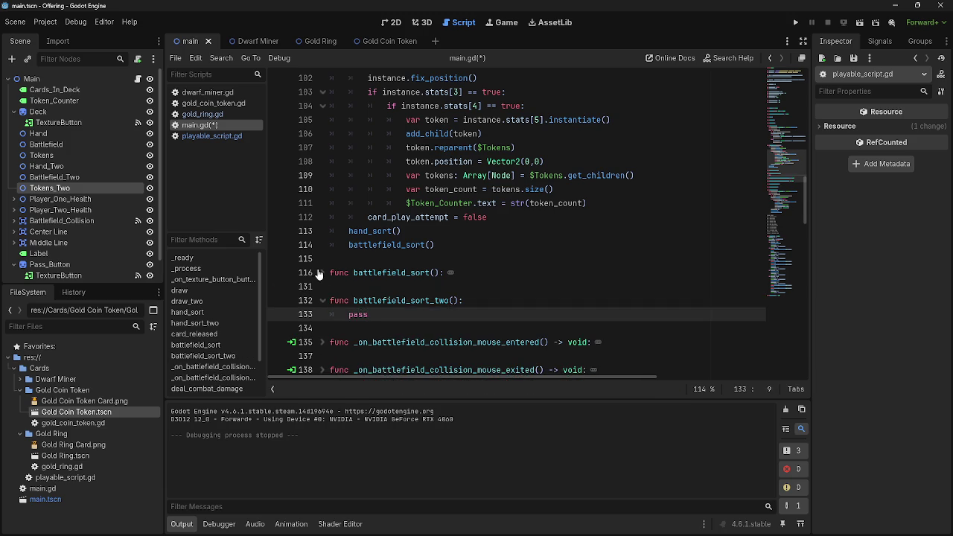
left_click(322, 273)
scroll(386, 169, "up", 10)
left_click(324, 250)
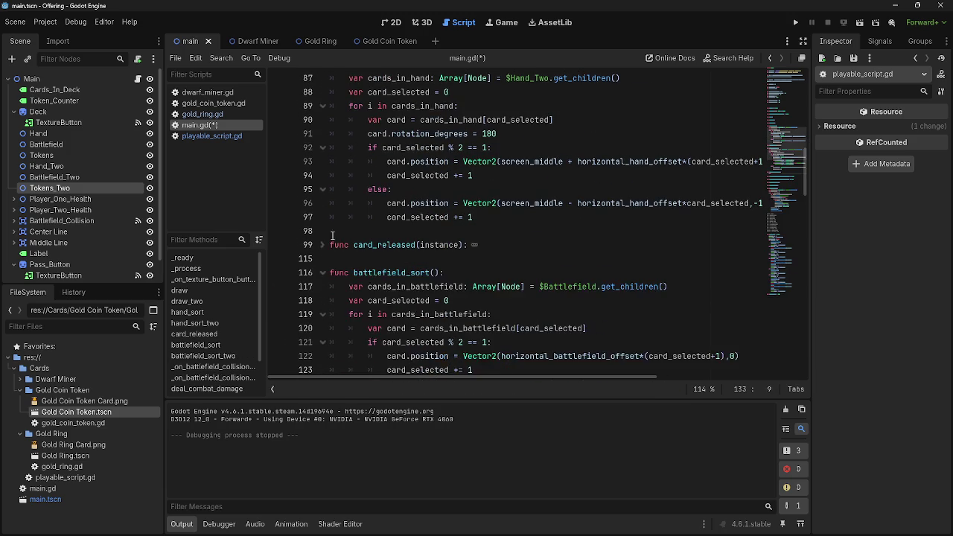
scroll(358, 225, "down", 10)
scroll(358, 224, "down", 3)
left_click(325, 273)
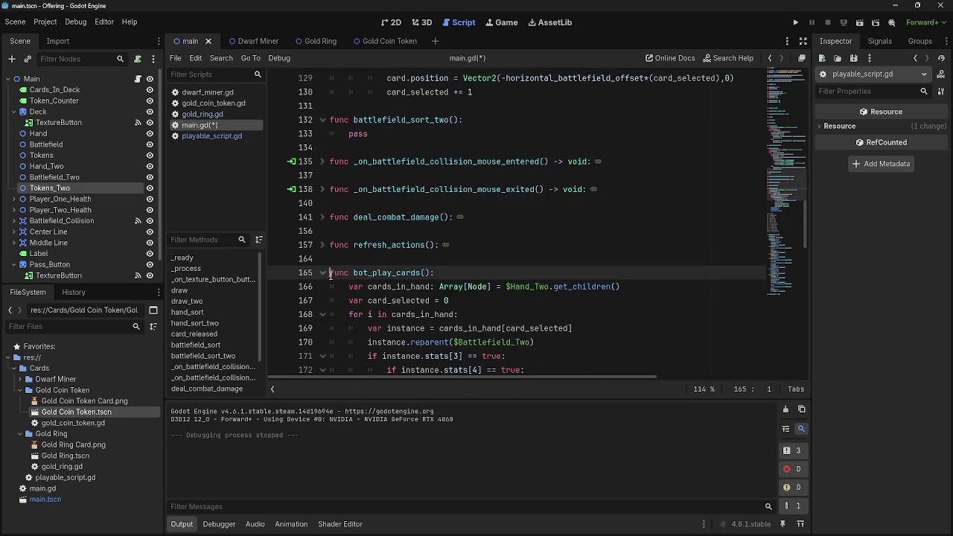
left_click(323, 272)
left_click(475, 258)
scroll(475, 258, "up", 6)
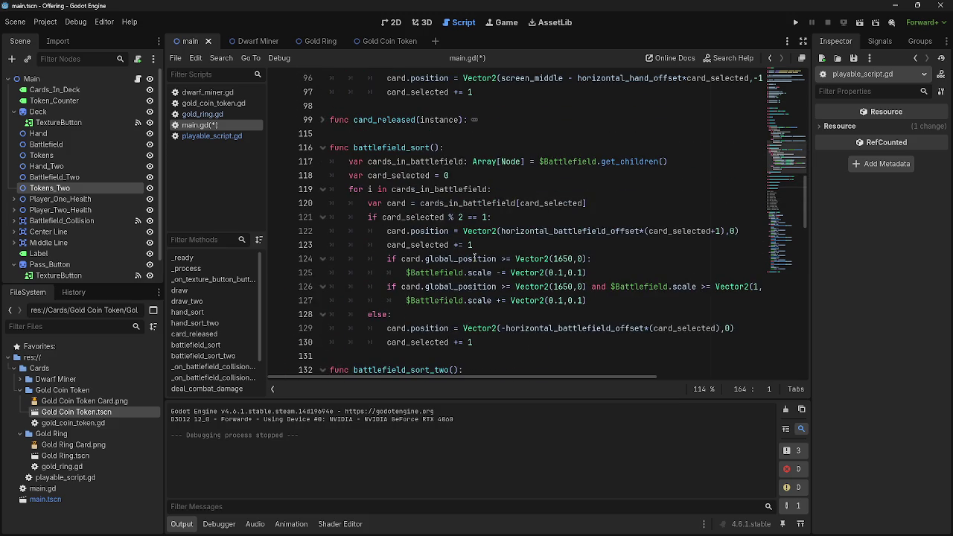
scroll(474, 258, "up", 1)
scroll(469, 256, "up", 2)
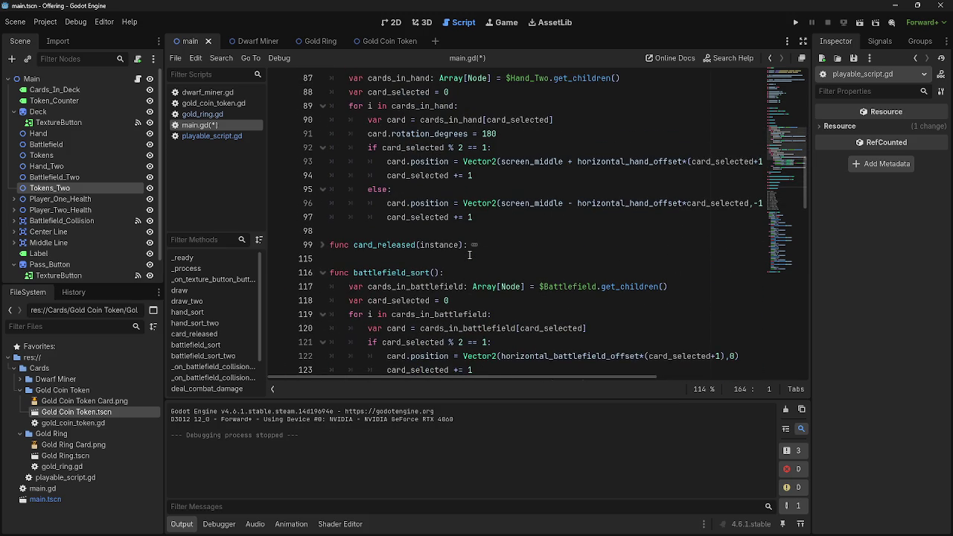
scroll(470, 256, "up", 5)
scroll(469, 256, "down", 5)
scroll(469, 255, "up", 2)
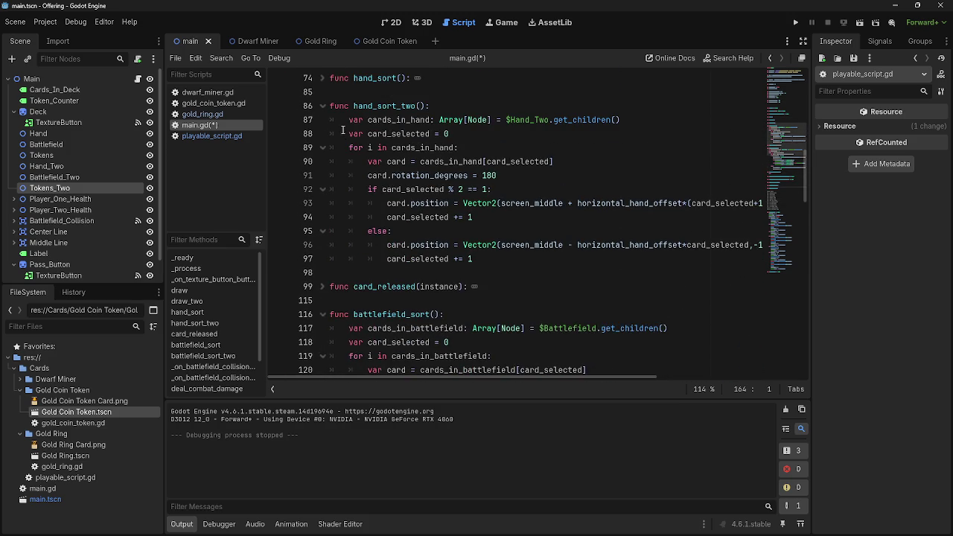
- Select battlefield_sort's card-layout code, then the pass placeholder in battlefield_sort_two
left_click(324, 106)
left_click(324, 106)
left_click(321, 78)
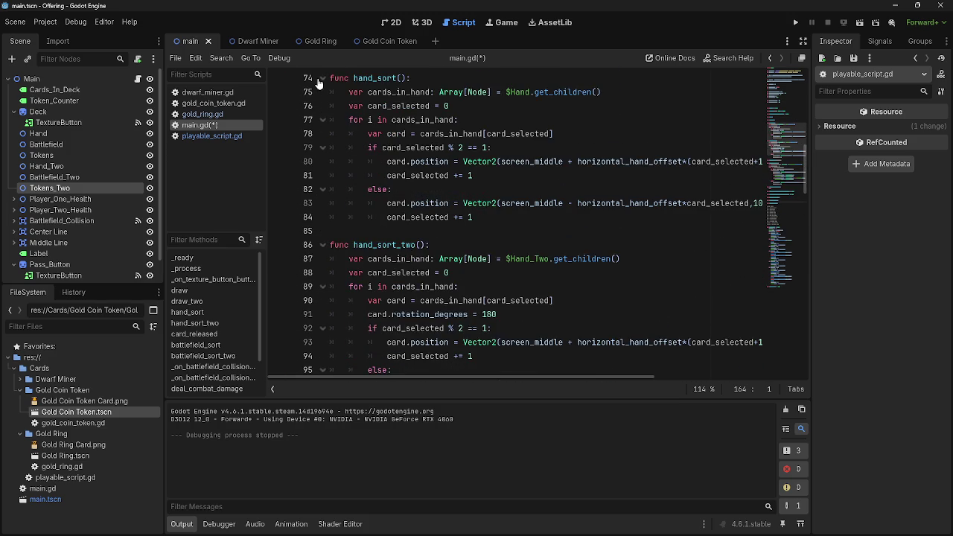
left_click(321, 79)
left_click(321, 78)
left_click(321, 78)
left_click(322, 92)
scroll(446, 233, "down", 1)
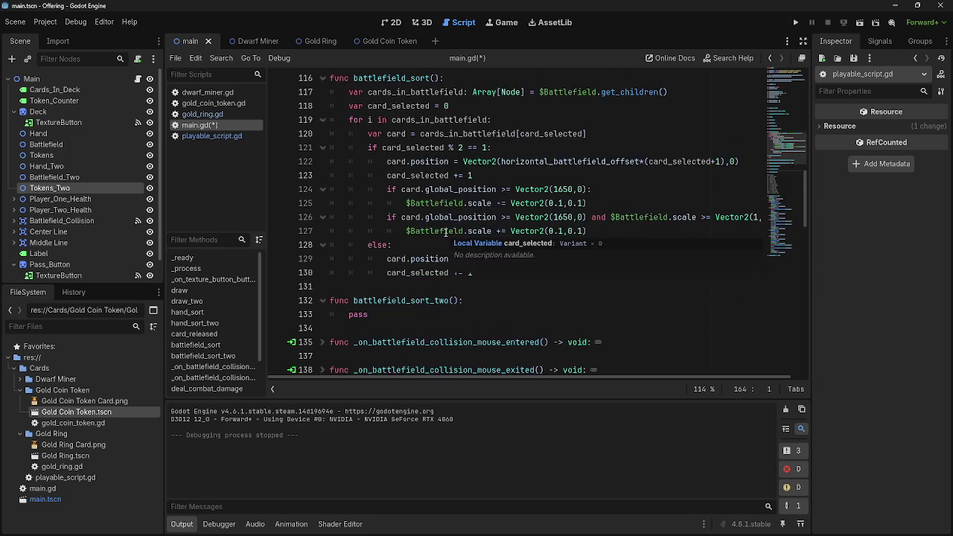
scroll(446, 234, "down", 2)
scroll(448, 241, "up", 2)
mouse_move(498, 277)
left_mouse_down()
mouse_move(368, 148)
mouse_move(334, 93)
left_mouse_up()
left_click_drag(377, 315, 347, 315)
- Paste the layout code over pass, remove line 133's extra indent, and target $Battlefield_Two
key("ctrl+v")
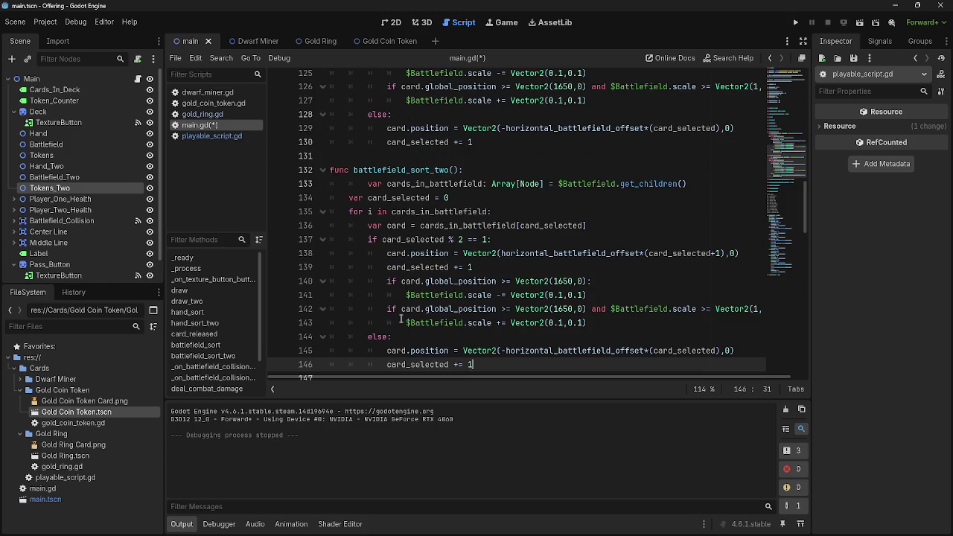
left_click(370, 185)
key("BackSpace")
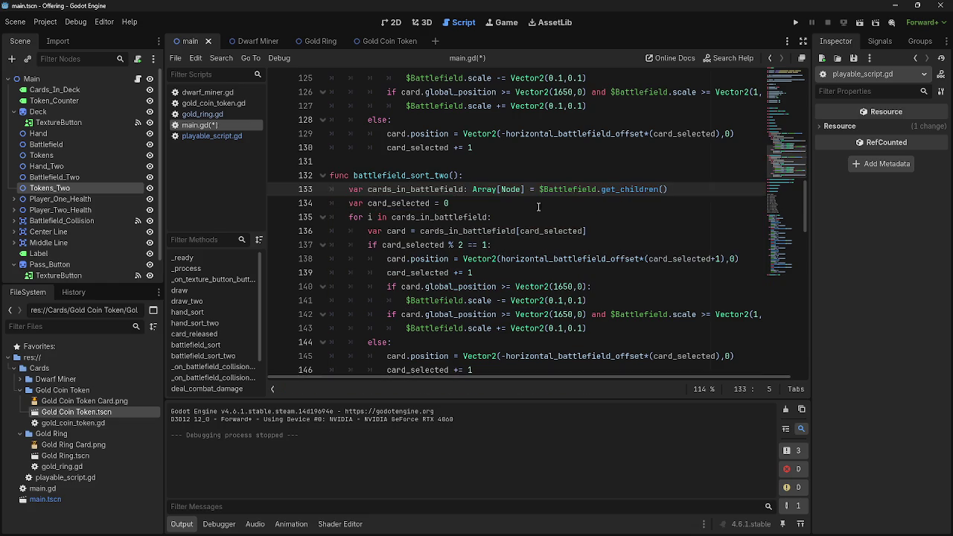
left_click(602, 202)
left_click(597, 189)
type("_Two")
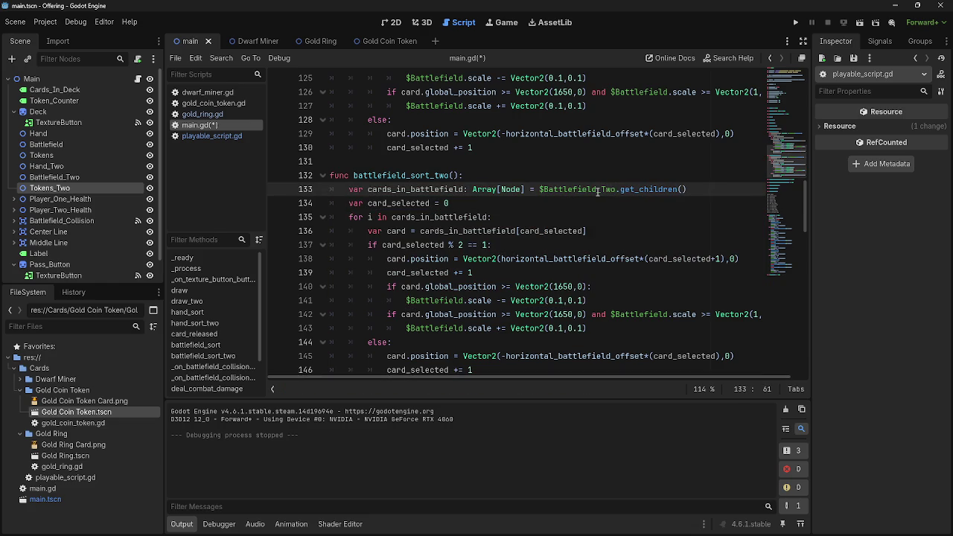
- Review the cards_in_battlefield and card_selected references in the copied loop
left_click(432, 209)
double_click(402, 189)
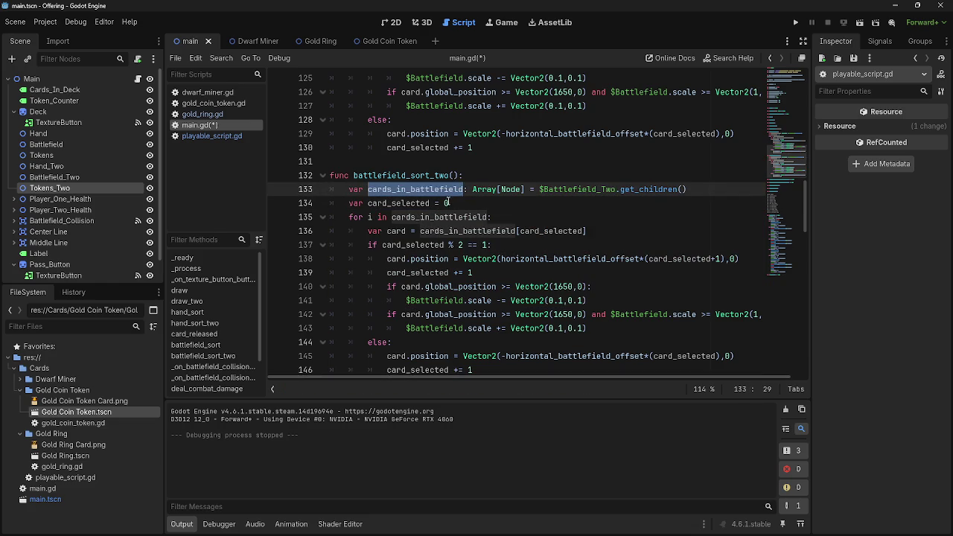
left_click(402, 217)
double_click(402, 217)
left_click(488, 216)
double_click(488, 217)
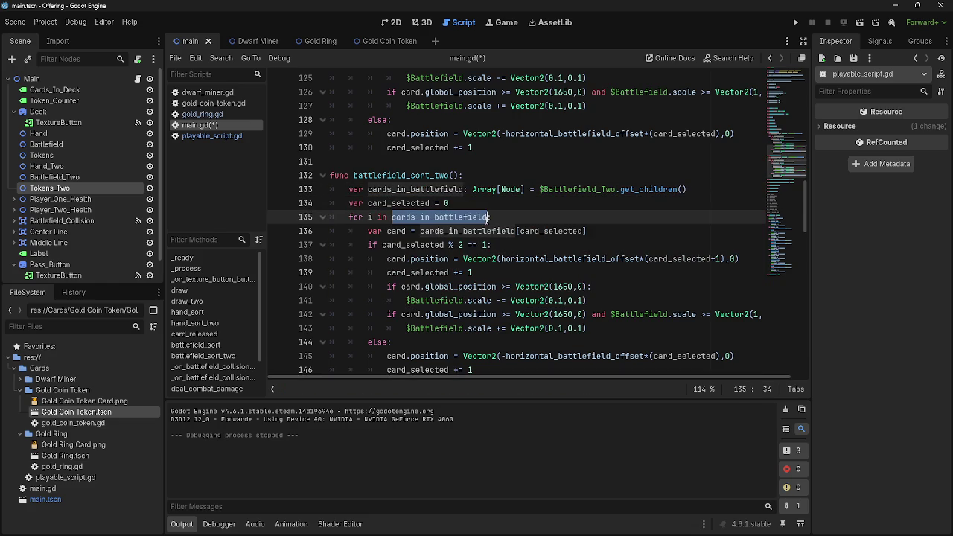
left_click(493, 217)
double_click(473, 230)
left_click(551, 231)
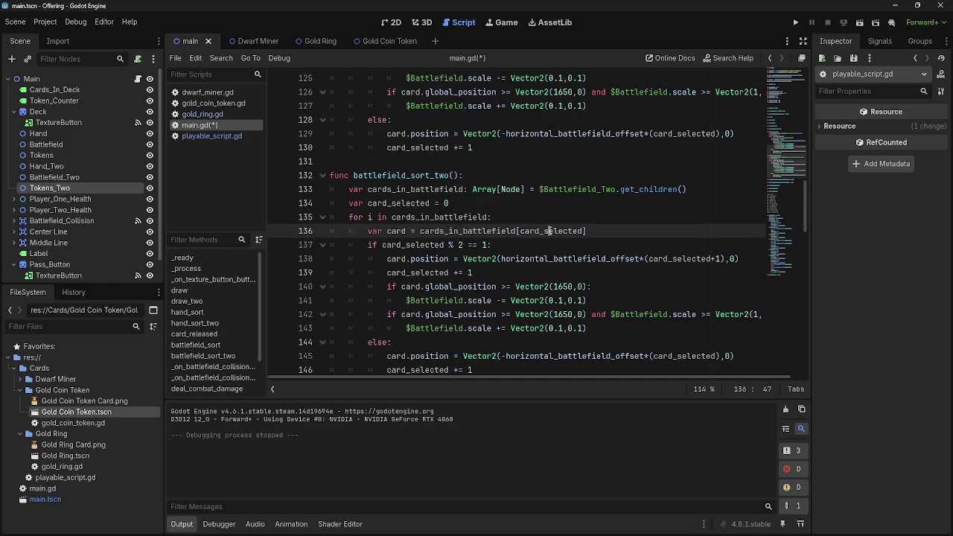
double_click(551, 231)
left_click(504, 246)
scroll(492, 244, "down", 1)
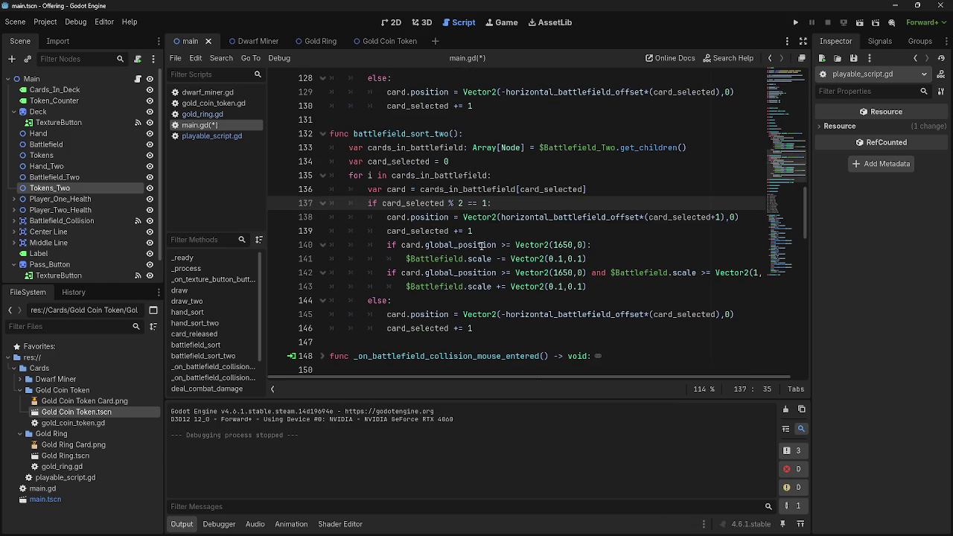
left_click(502, 231)
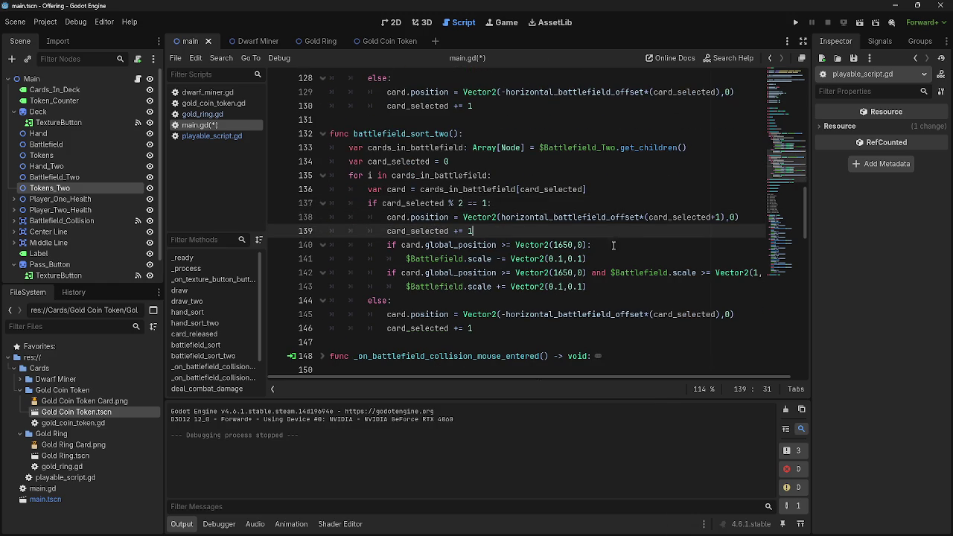
left_click_drag(534, 382, 563, 382)
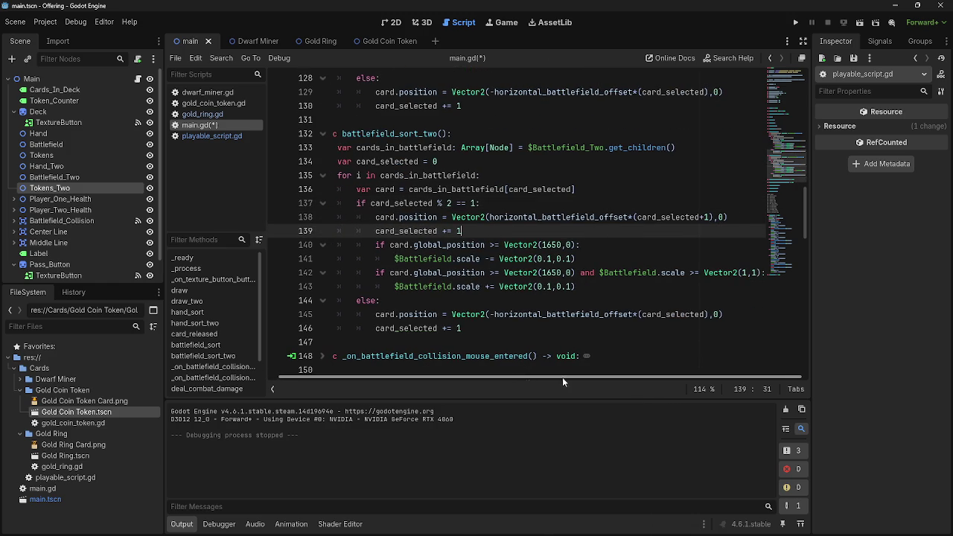
- Change $Battlefield to $Battlefield_Two on lines 141 and 143
left_click(456, 259)
type("_Two")
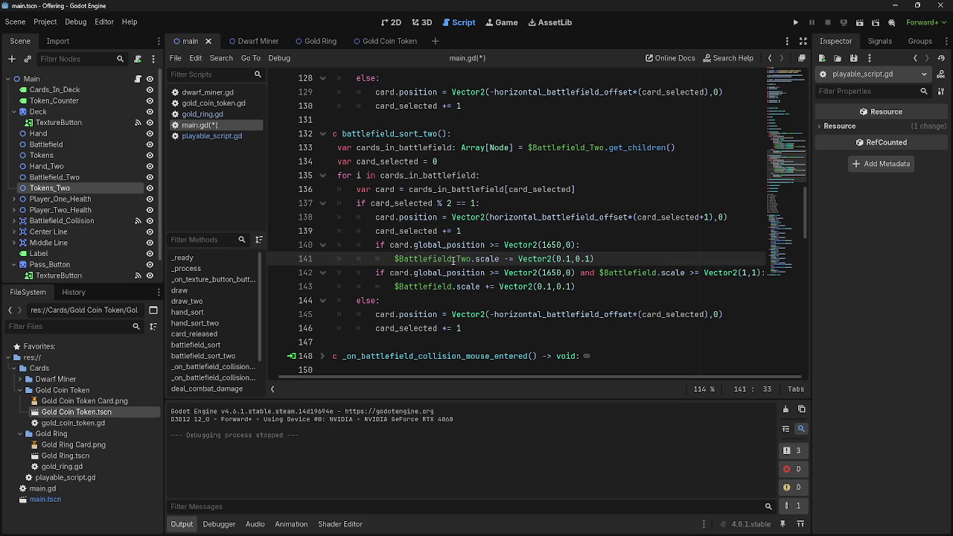
left_click(452, 287)
type("_")
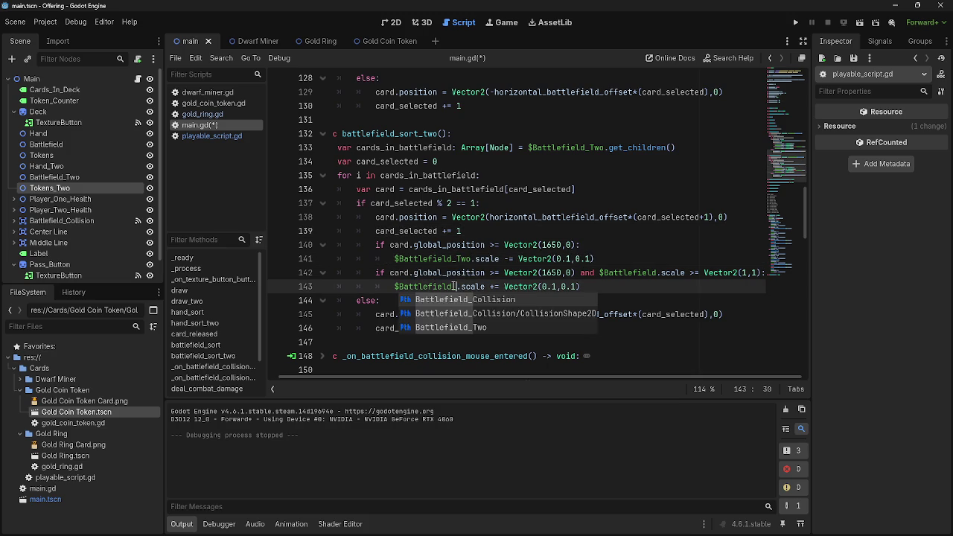
type("Two")
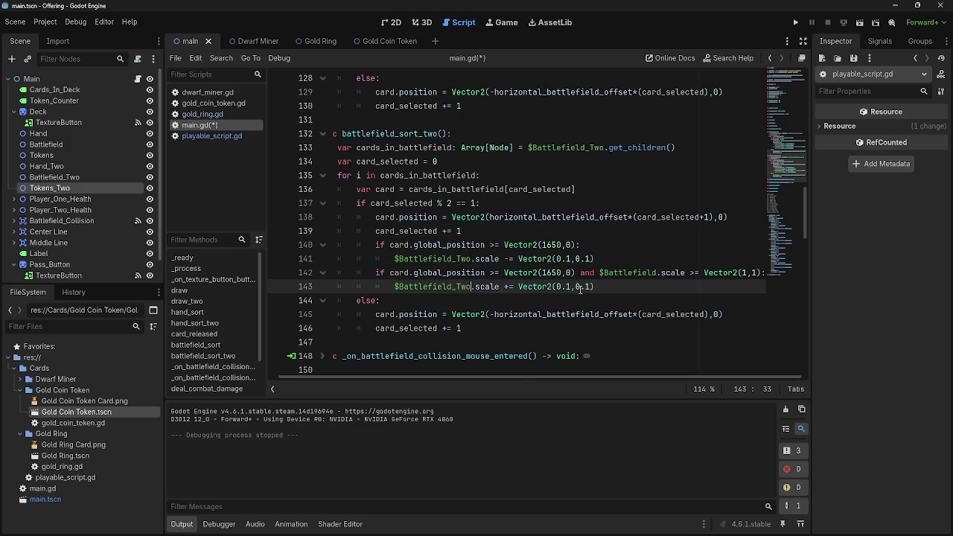
left_click(630, 289)
left_click(657, 272)
type("_Two")
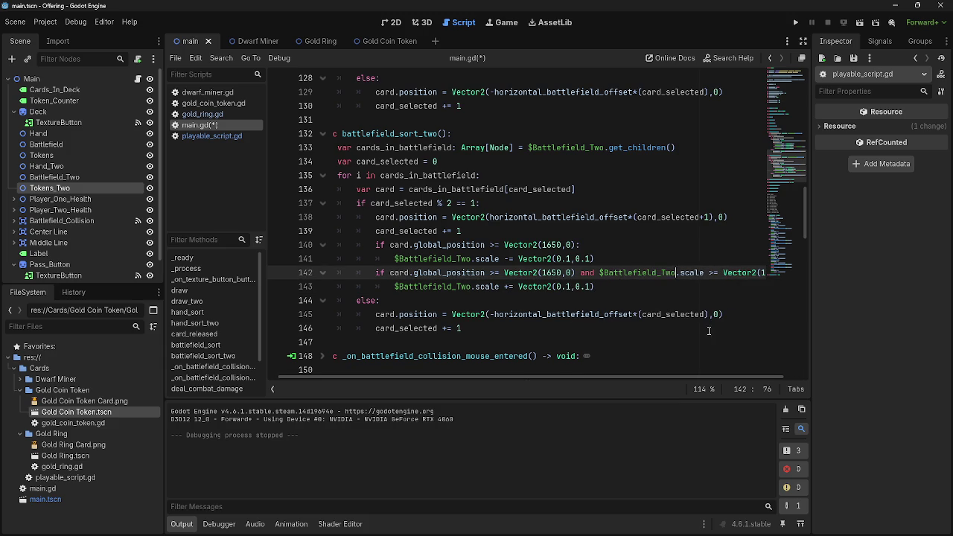
left_click(653, 286)
mouse_move(494, 372)
left_mouse_down()
mouse_move(538, 376)
mouse_move(472, 380)
left_mouse_up()
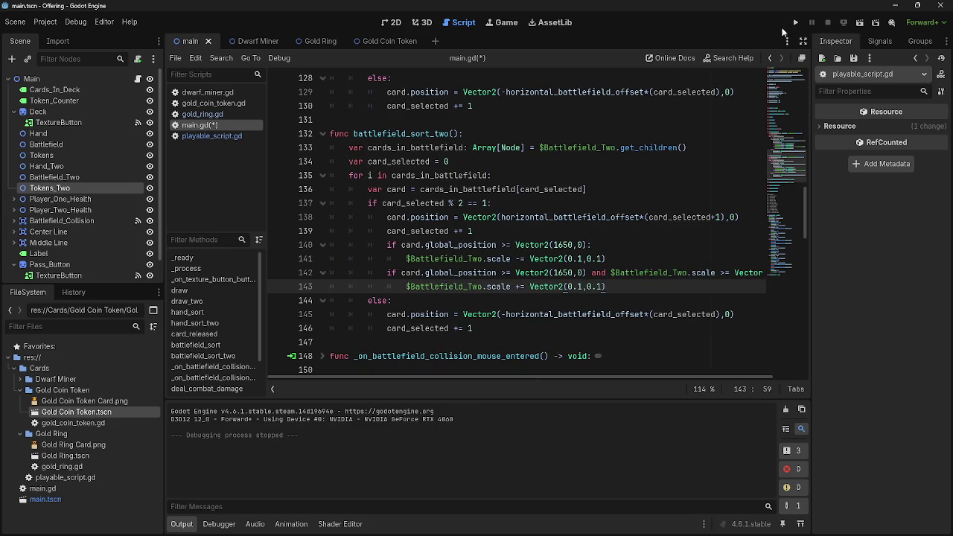
- Run the game to check the opponent's cards along the top battlefield, then stop it
left_click(796, 23)
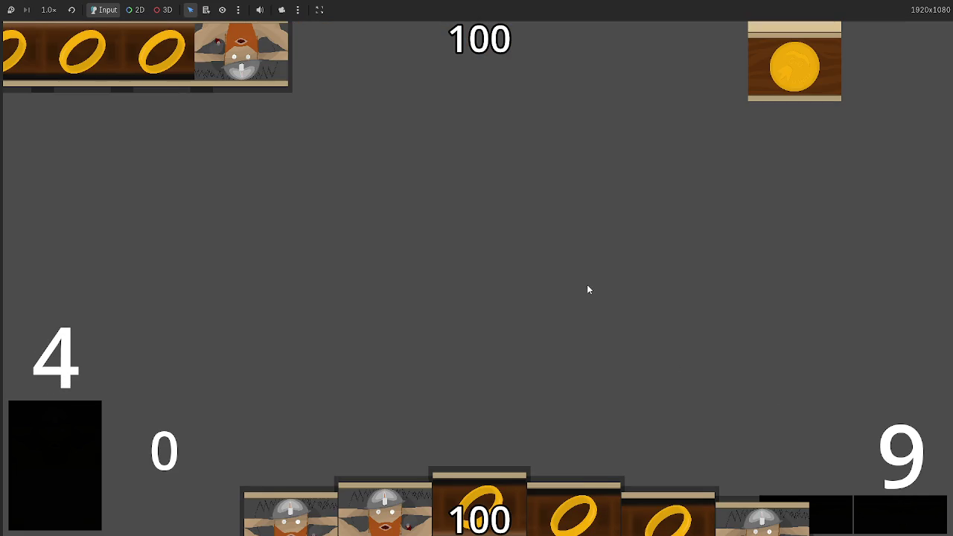
key("F8")
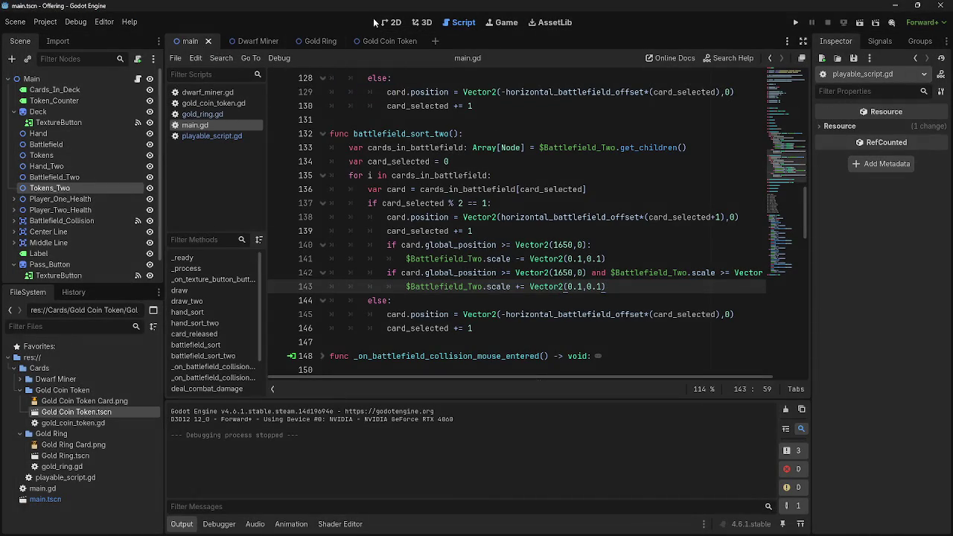
- Compare Battlefield's position and set Battlefield_Two's x position to 960
left_click(389, 22)
left_click(68, 178)
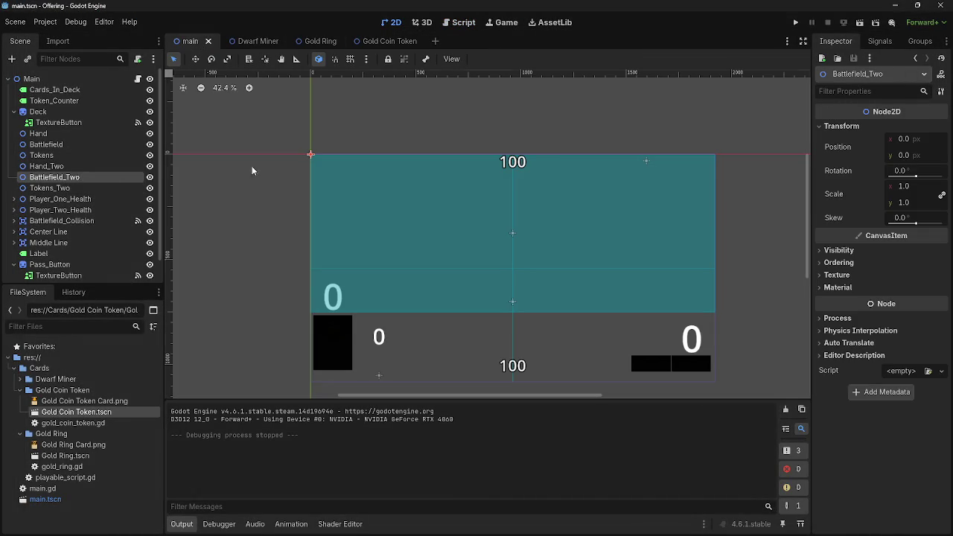
left_click(46, 146)
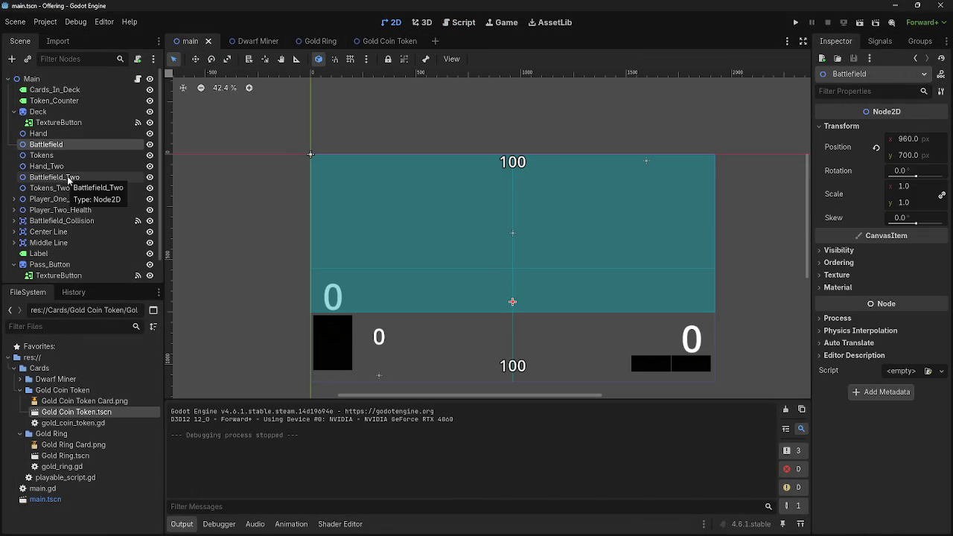
left_click(909, 155)
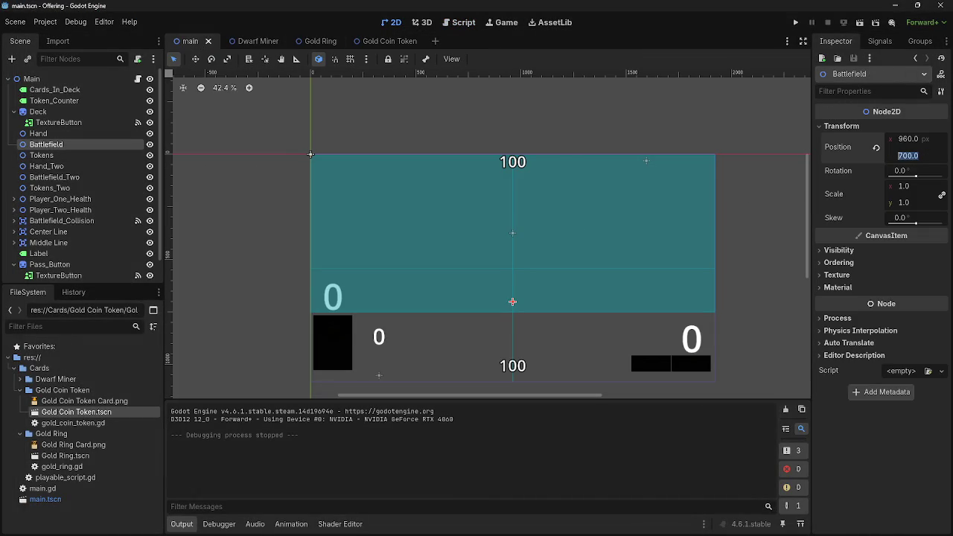
key("shift+Tab")
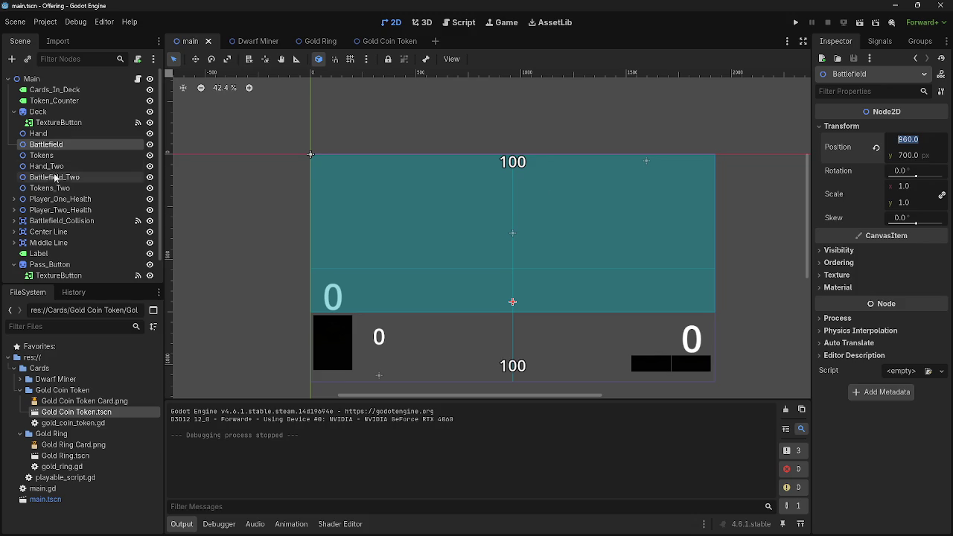
left_click(52, 177)
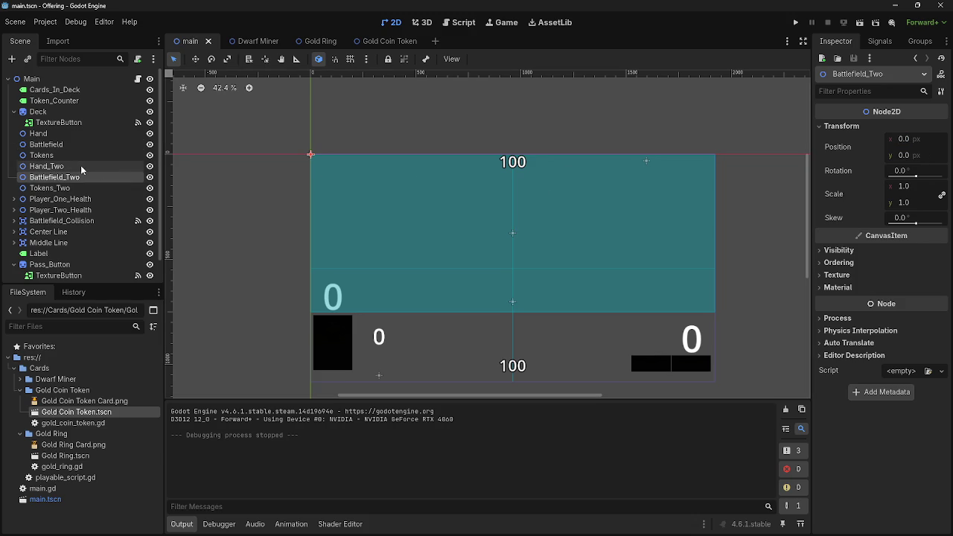
type("960")
key("Return")
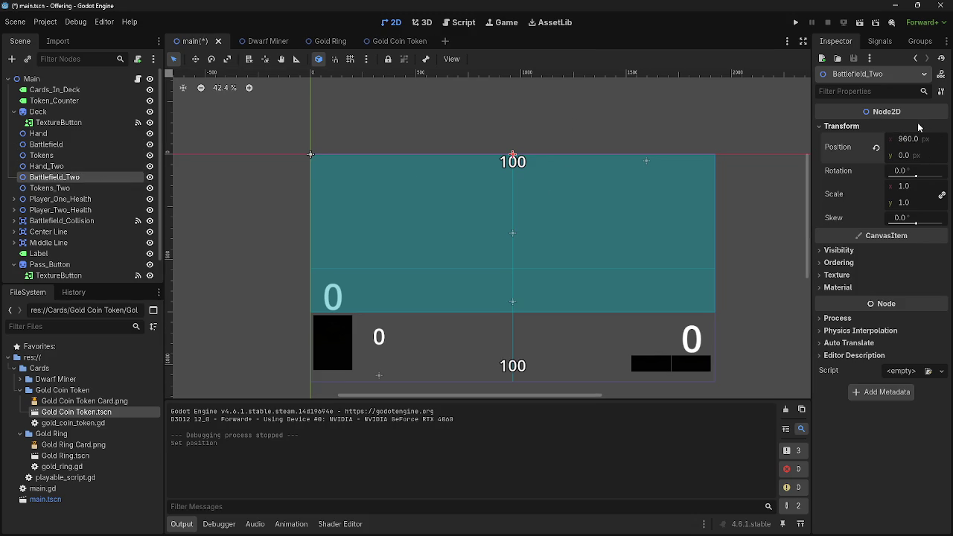
- Compare the Hand, Tokens_Two, Tokens and Battlefield node positions against Battlefield_Two
left_click(70, 133)
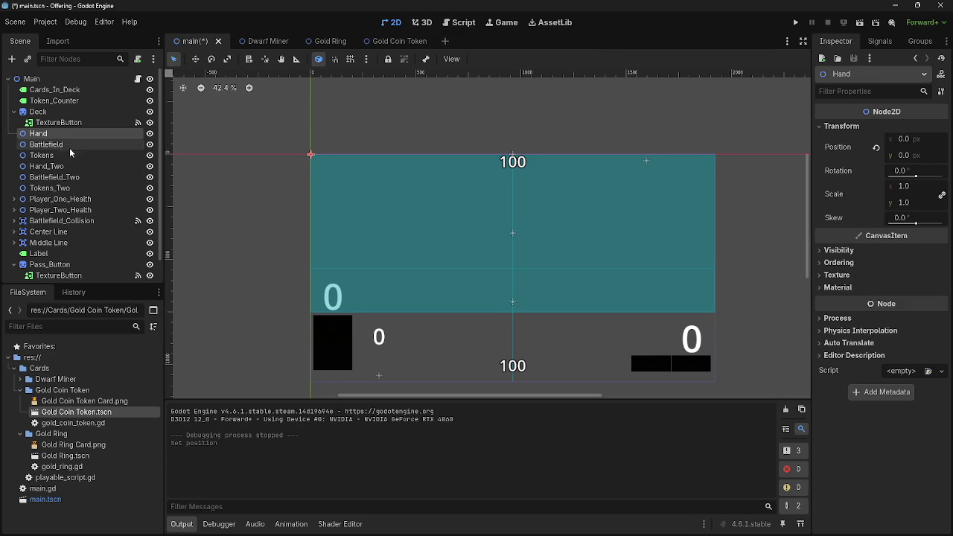
left_click(68, 177)
left_click(68, 188)
left_click(67, 177)
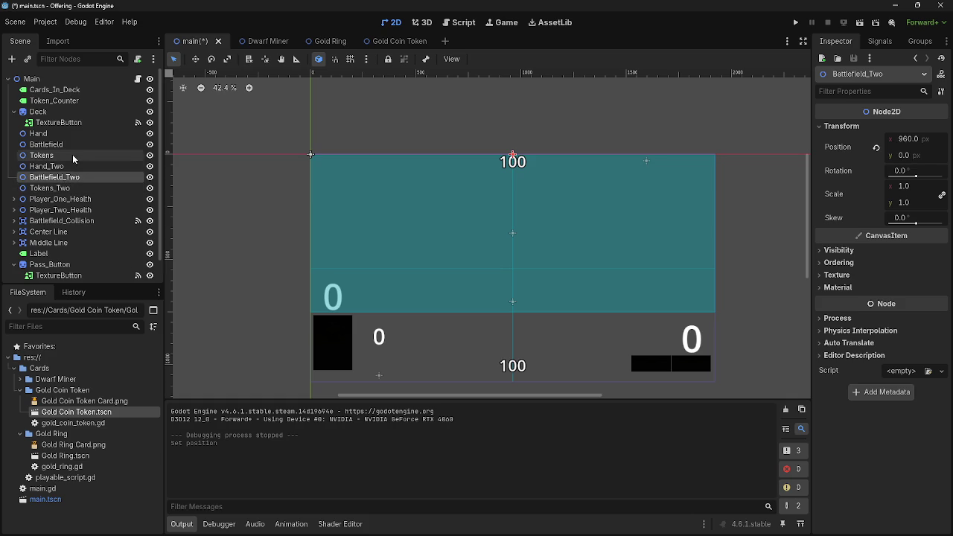
left_click(72, 154)
left_click(72, 144)
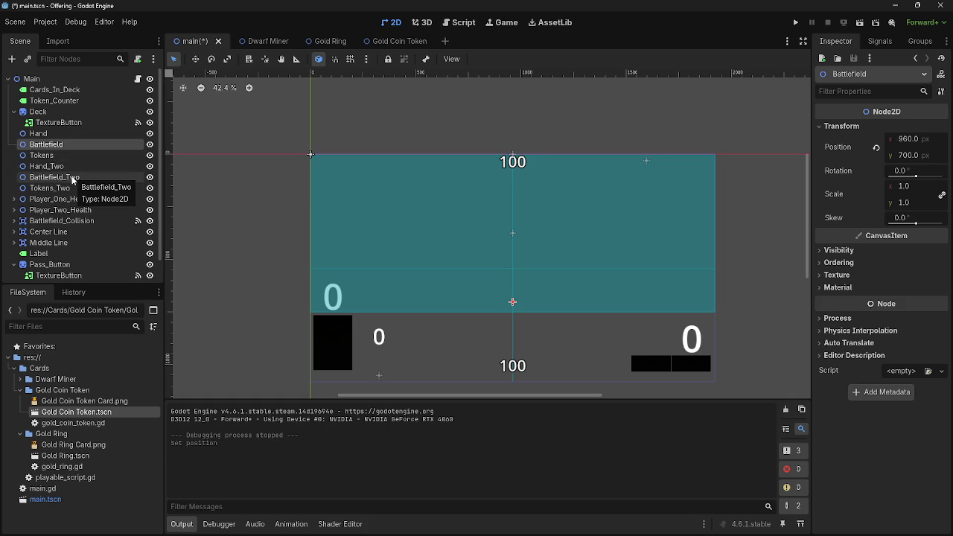
left_click(72, 178)
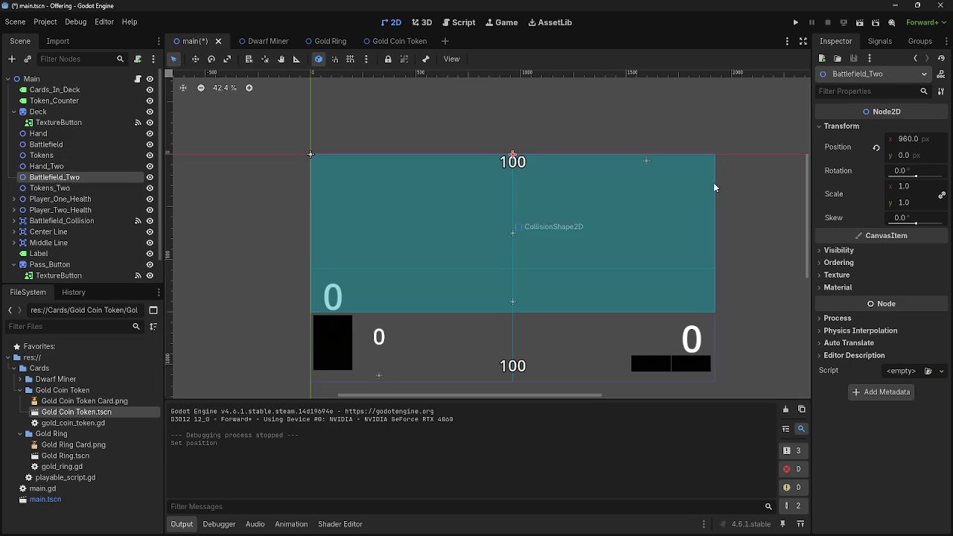
- Edit Battlefield_Two's y position and drag-adjust it to about 400.115
left_click(903, 156)
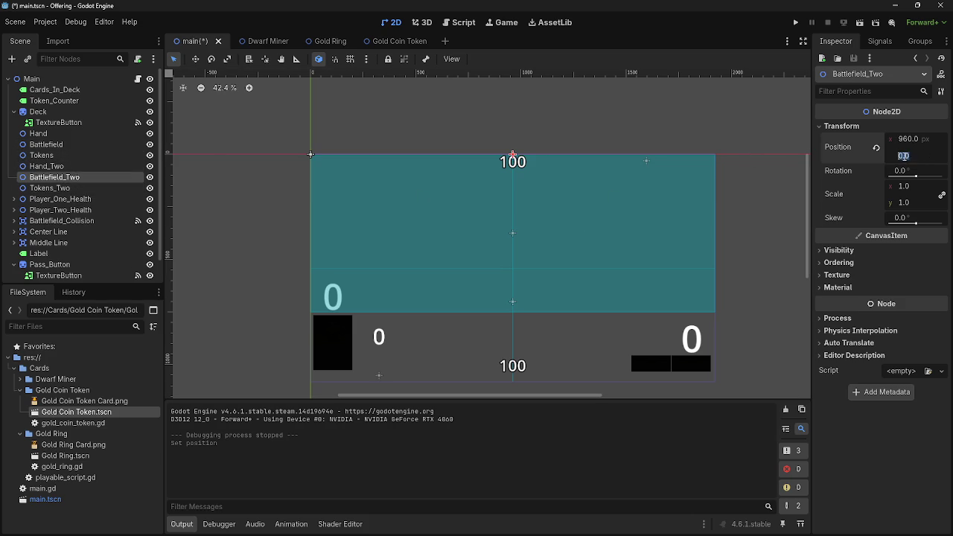
left_click(902, 156)
type("1")
key("Return")
mouse_move(908, 161)
left_mouse_down()
mouse_move(798, 161)
mouse_move(816, 160)
mouse_move(697, 214)
left_mouse_up()
scroll(548, 265, "up", 3)
- Close the Alt+Tab switcher with Escape, keeping Godot in focus
key("alt+Tab")
key("alt+Tab")
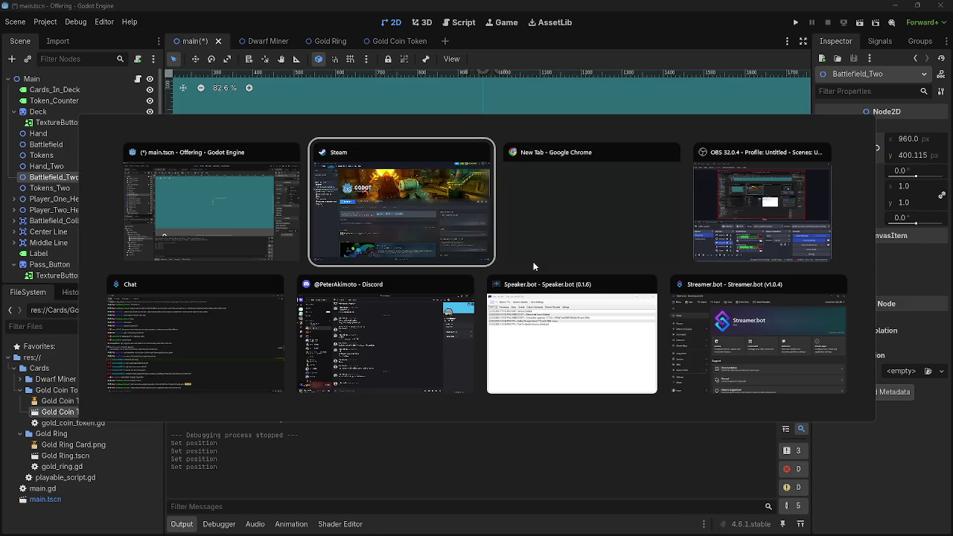
key("Escape")
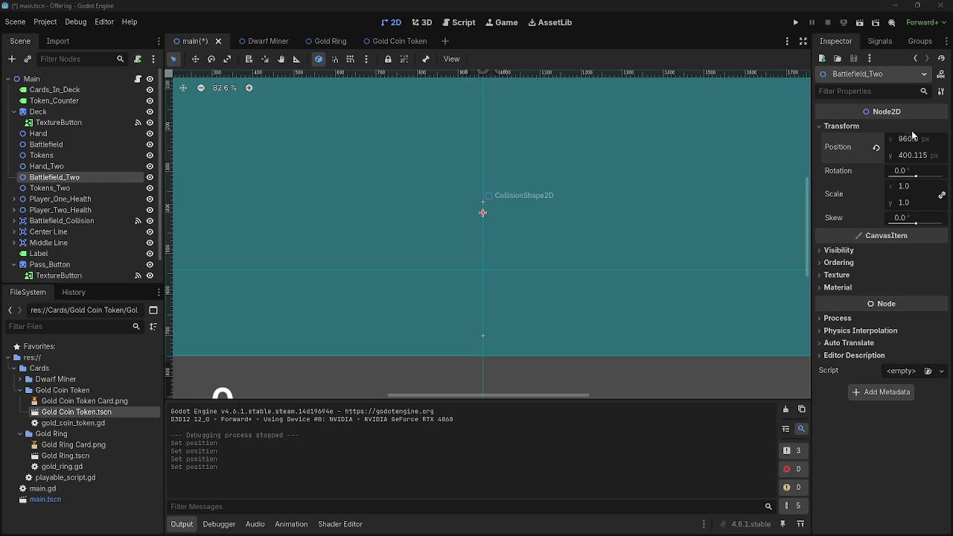
- Set Battlefield_Two's y position to 380, then save and test-run the game to check opponent cards
left_click(919, 157)
type("380")
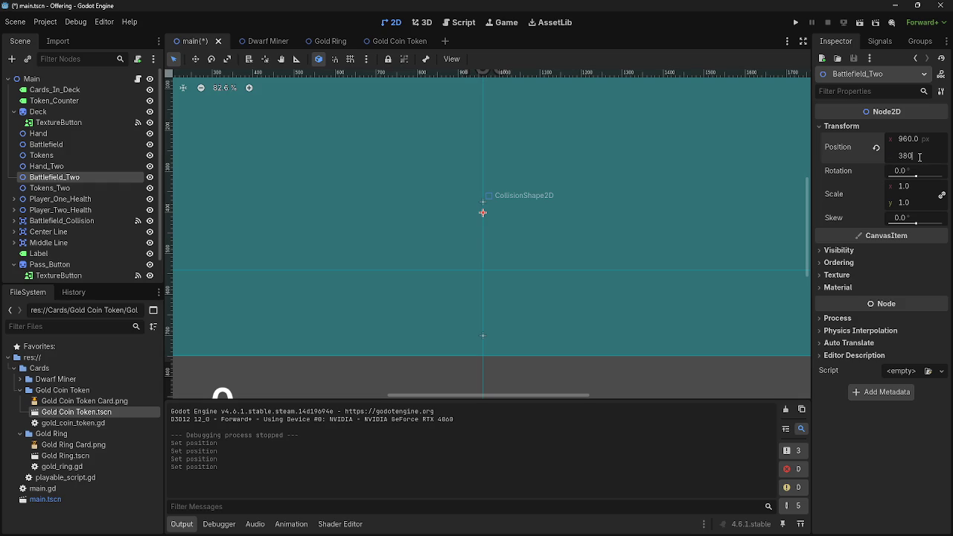
key("Return")
scroll(506, 157, "down", 5)
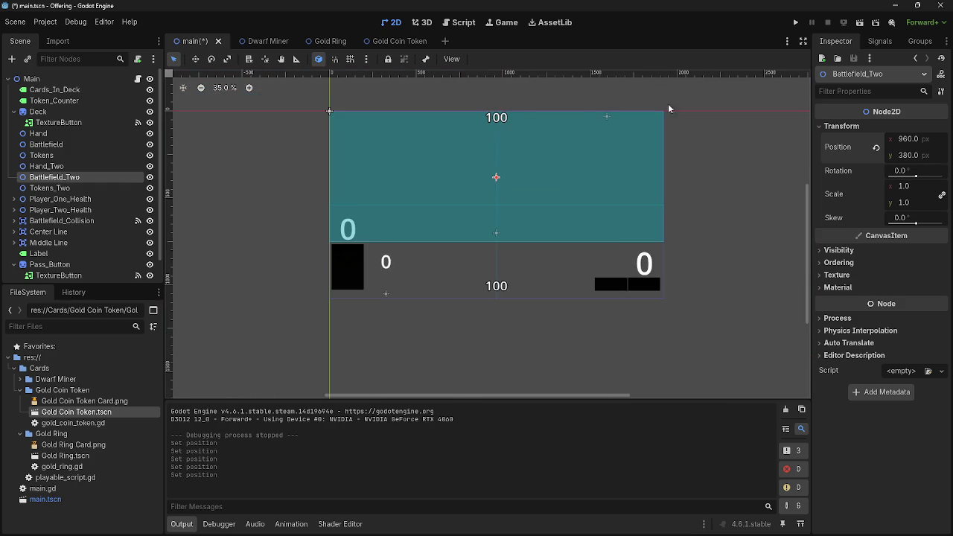
left_click(796, 23)
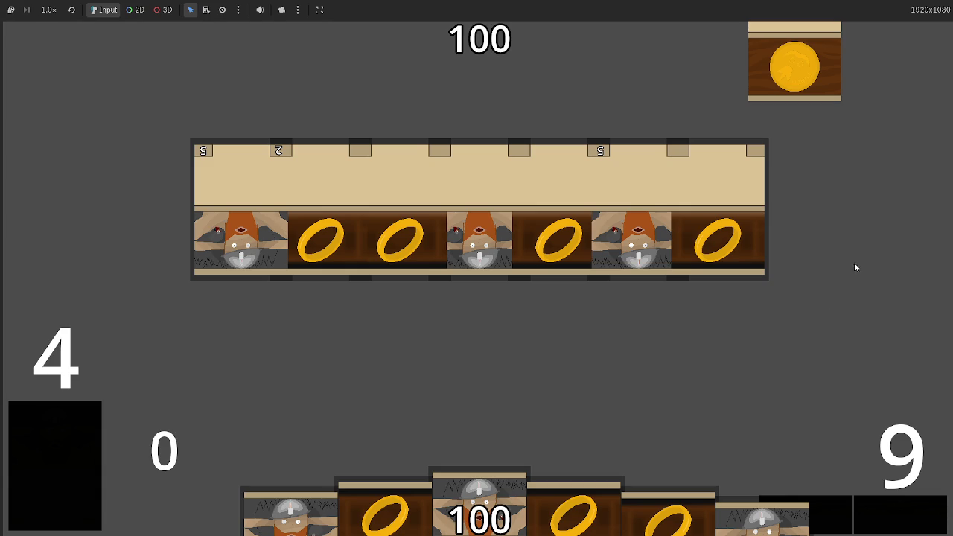
key("F8")
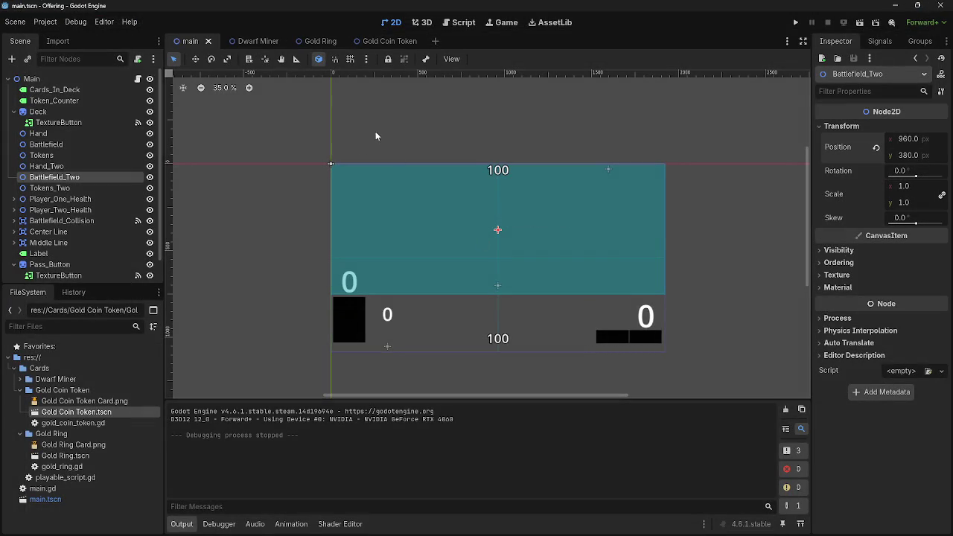
- Switch to main.gd and unfold the bot_play_cards function to read it
left_click(462, 24)
scroll(488, 223, "down", 5)
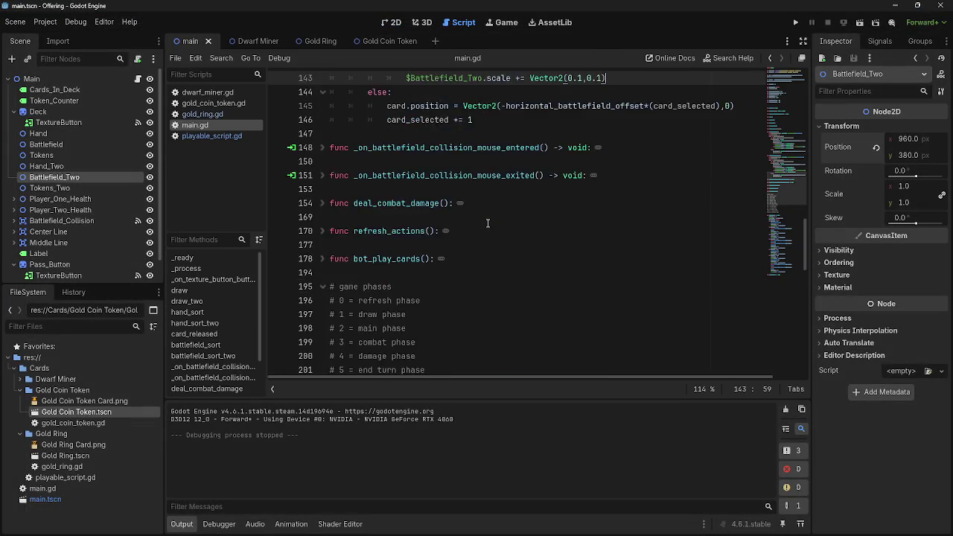
scroll(487, 223, "down", 5)
scroll(488, 223, "up", 9)
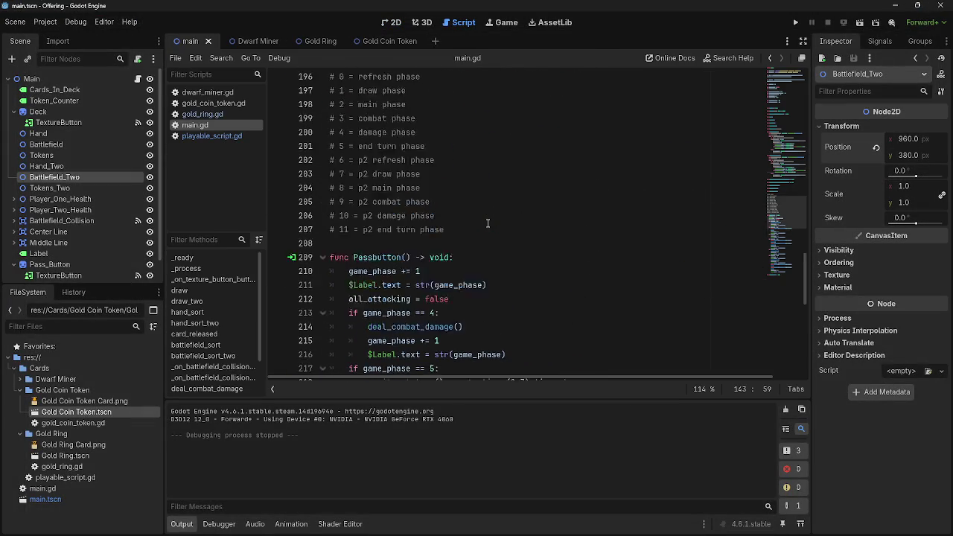
scroll(359, 294, "up", 3)
scroll(367, 293, "down", 3)
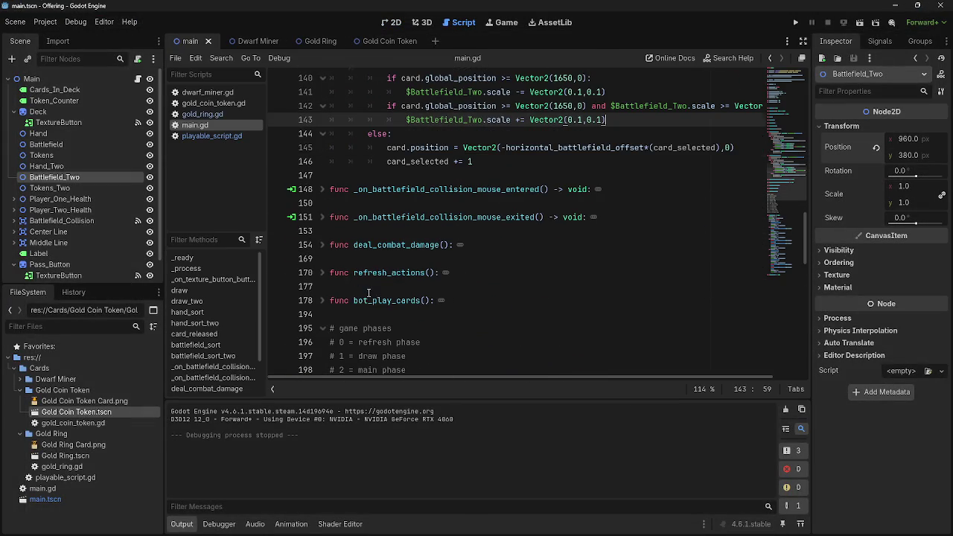
left_click(323, 300)
scroll(514, 274, "down", 3)
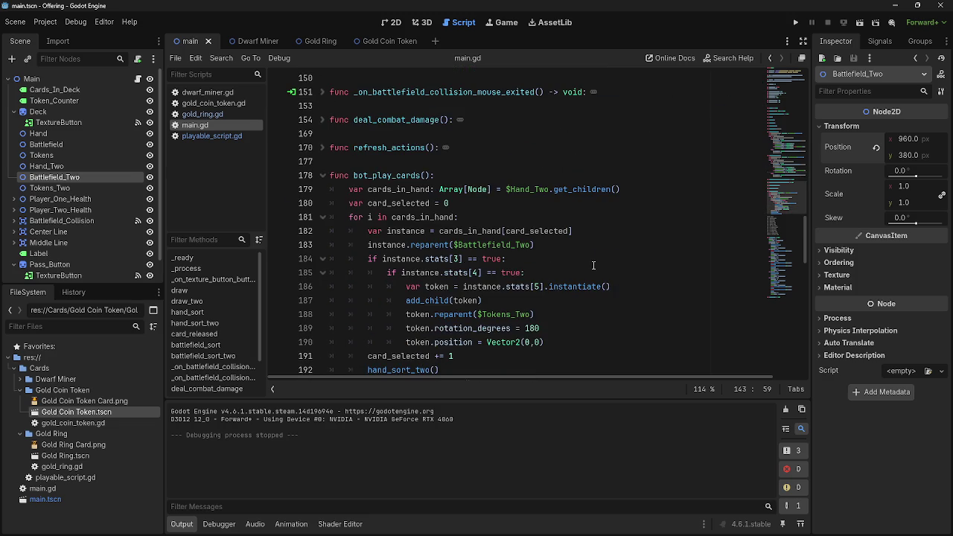
scroll(593, 265, "down", 1)
left_click(577, 300)
scroll(350, 202, "up", 15)
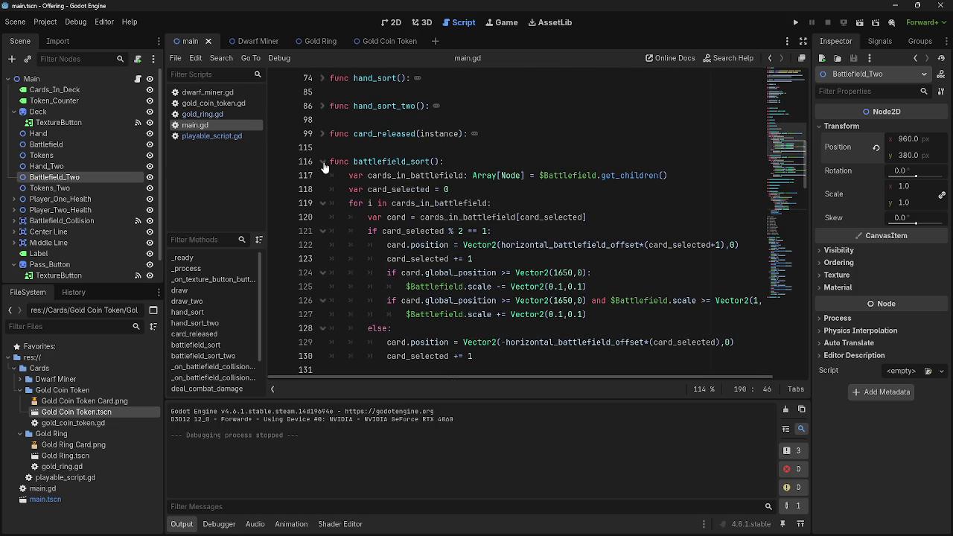
- Fold battlefield_sort and battlefield_sort_two, then unfold card_released for review
left_click(322, 161)
left_click(323, 189)
scroll(436, 209, "up", 3)
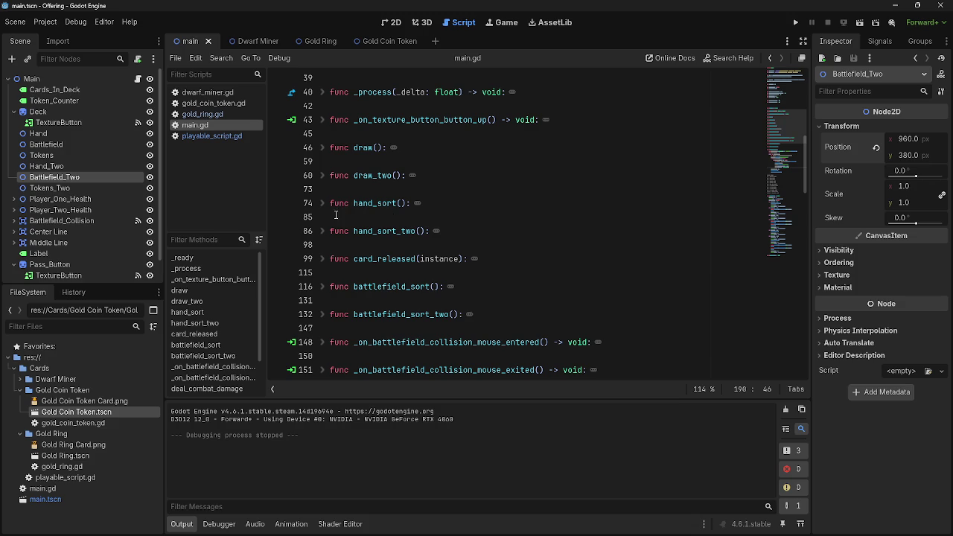
scroll(327, 210, "down", 2)
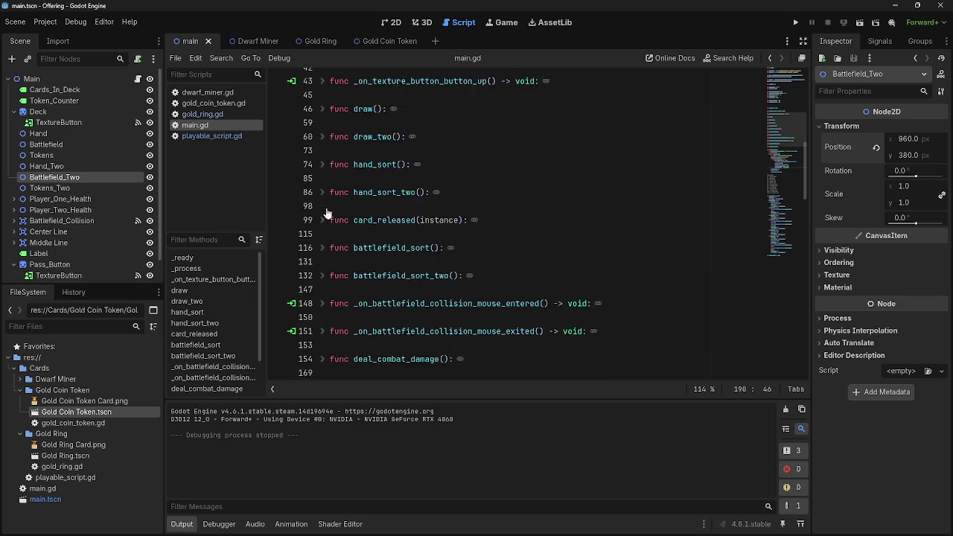
scroll(326, 244, "down", 1)
scroll(340, 262, "up", 3)
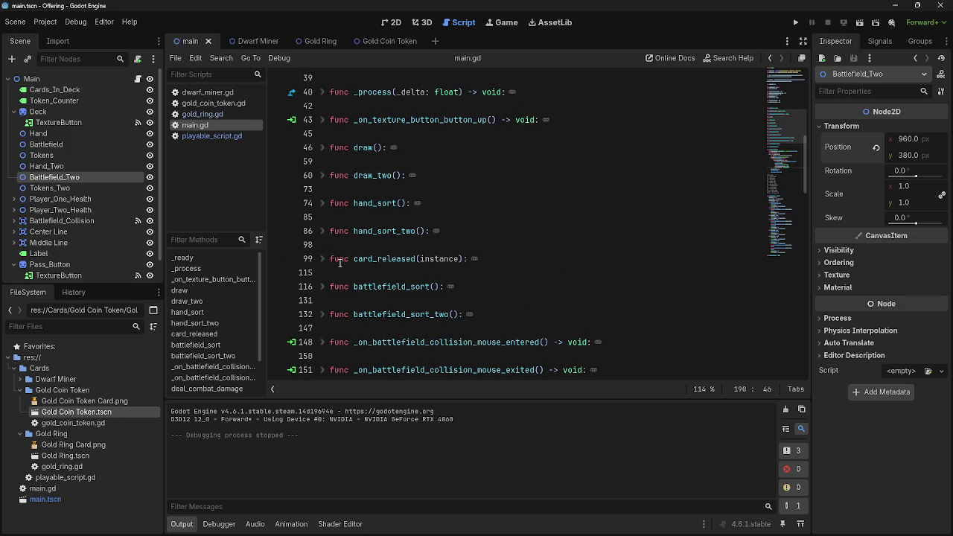
left_click(322, 258)
scroll(406, 244, "down", 5)
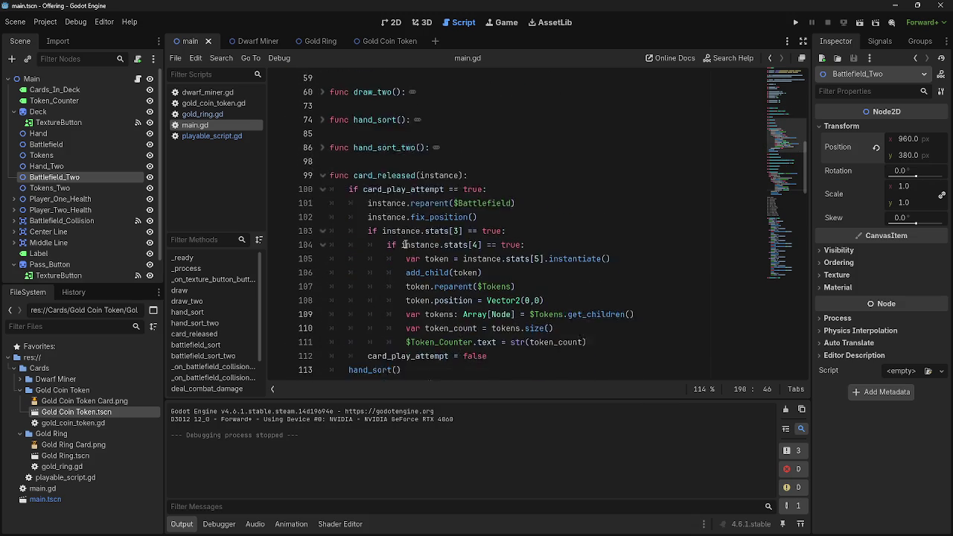
scroll(406, 244, "down", 10)
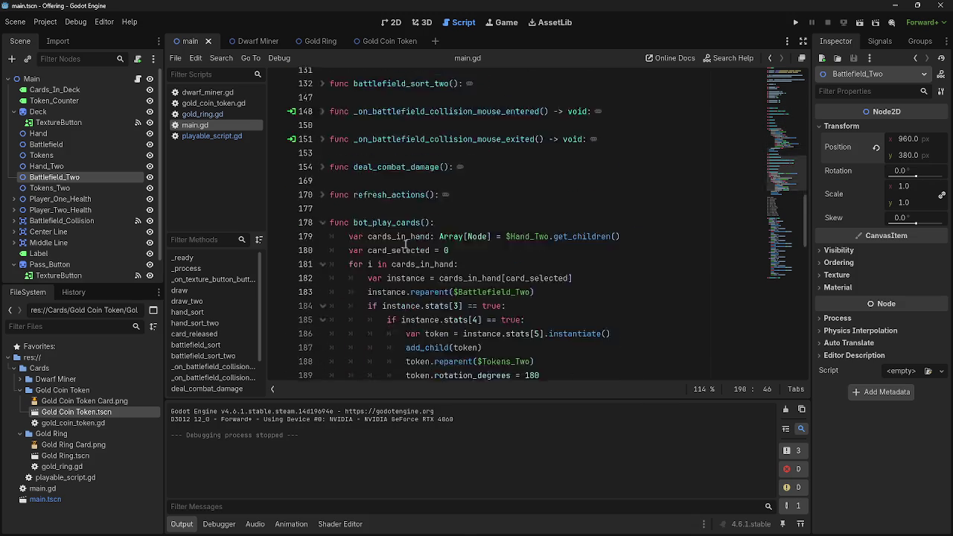
- Move the folded bot_play_cards header up below card_released and add blank lines around it
mouse_move(509, 331)
left_mouse_down()
mouse_move(372, 326)
mouse_move(346, 120)
mouse_move(329, 120)
left_mouse_up()
left_click(323, 120)
scroll(422, 279, "up", 4)
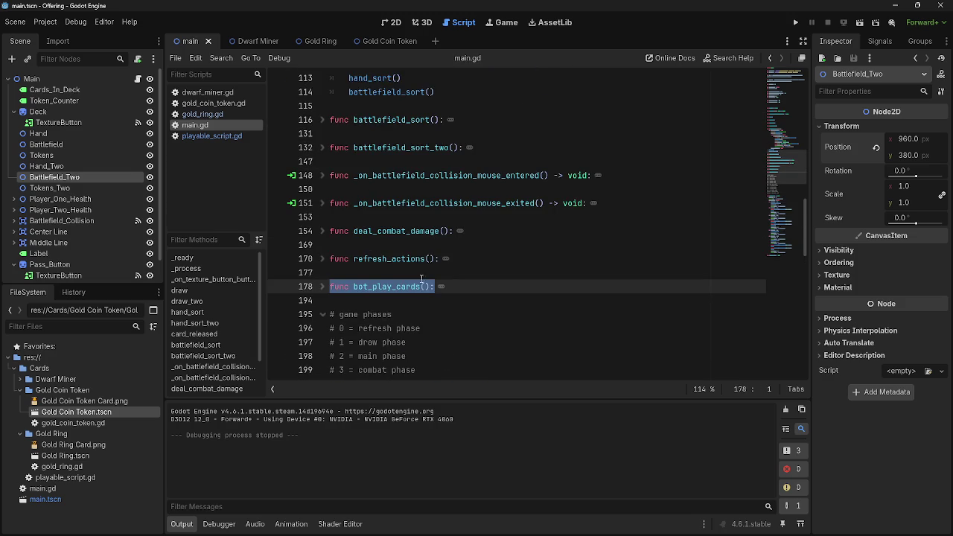
mouse_move(385, 285)
left_mouse_down()
mouse_move(402, 82)
mouse_move(413, 238)
mouse_move(331, 272)
left_mouse_up()
left_click(461, 176)
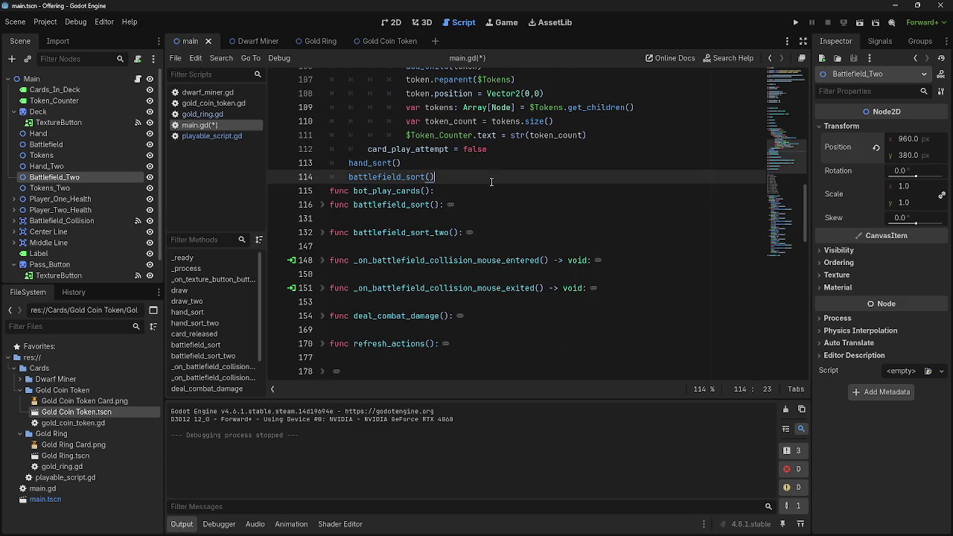
key("Return")
left_click(476, 206)
key("Return")
left_click(393, 192)
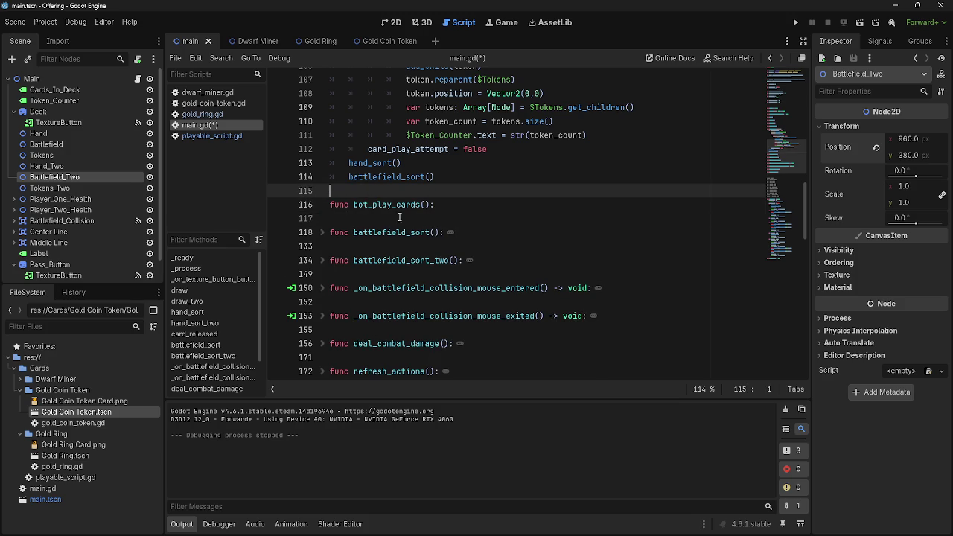
left_click(331, 206)
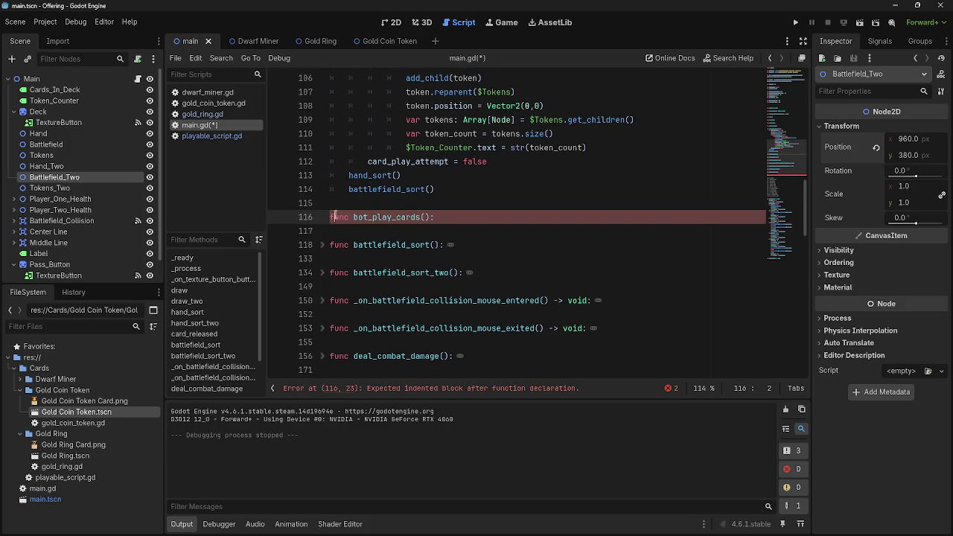
- Move the leftover bot_play_cards body under its header and tidy blank lines before battlefield_sort
scroll(328, 246, "down", 4)
left_click(328, 245)
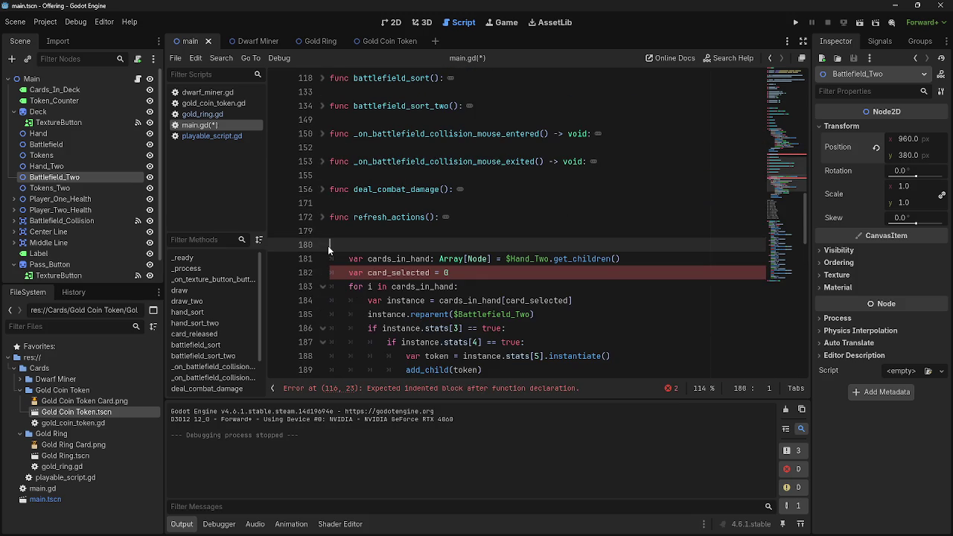
scroll(352, 254, "down", 4)
mouse_move(476, 286)
left_mouse_down()
mouse_move(325, 135)
mouse_move(394, 134)
mouse_move(402, 152)
mouse_move(331, 176)
left_mouse_up()
scroll(470, 245, "down", 2)
left_click(529, 313)
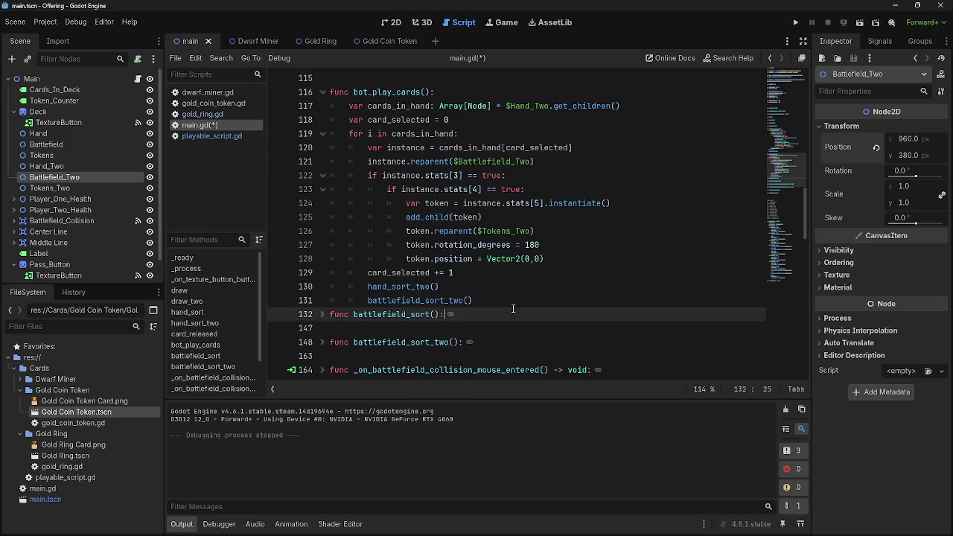
key("Return")
left_click(512, 300)
key("Return")
left_click(415, 338)
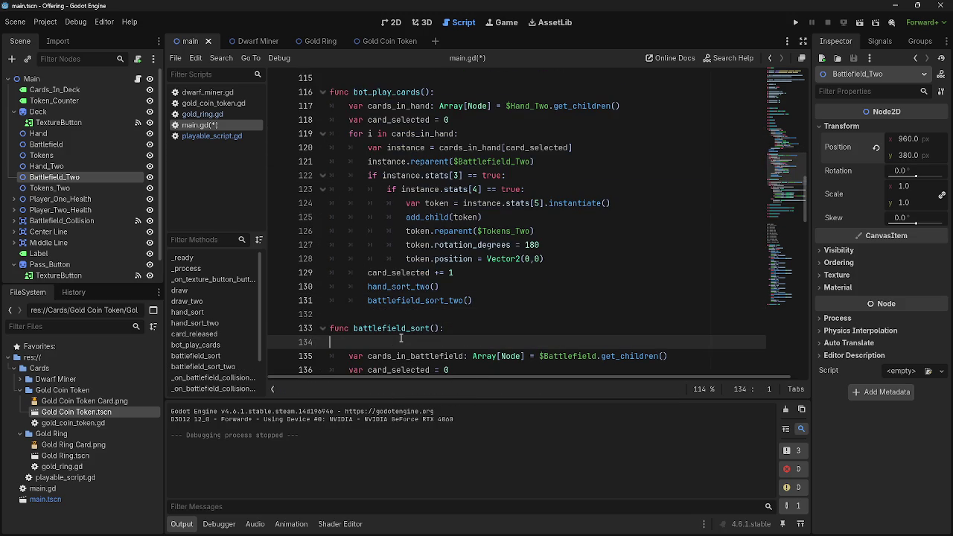
key("BackSpace")
key("BackSpace")
left_click(322, 328)
scroll(378, 285, "down", 3)
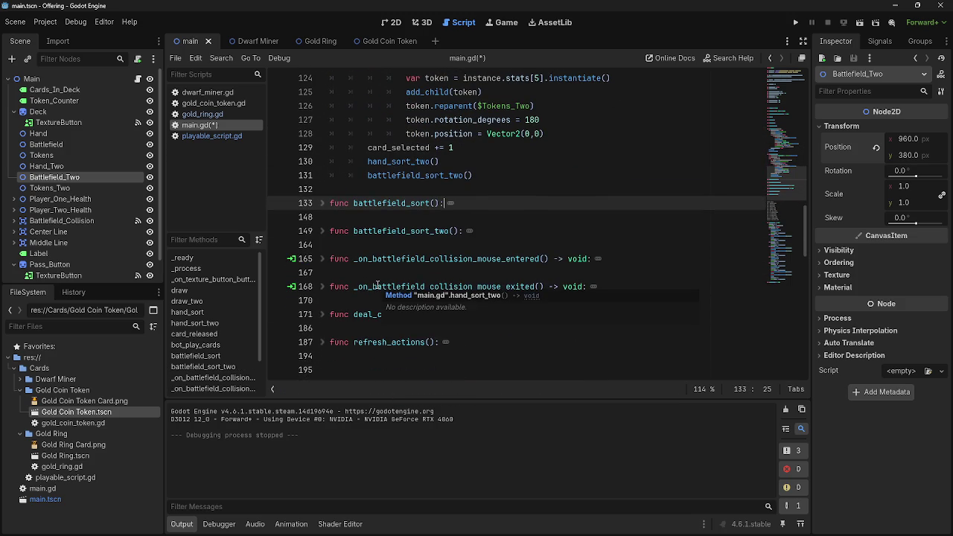
scroll(519, 243, "up", 15)
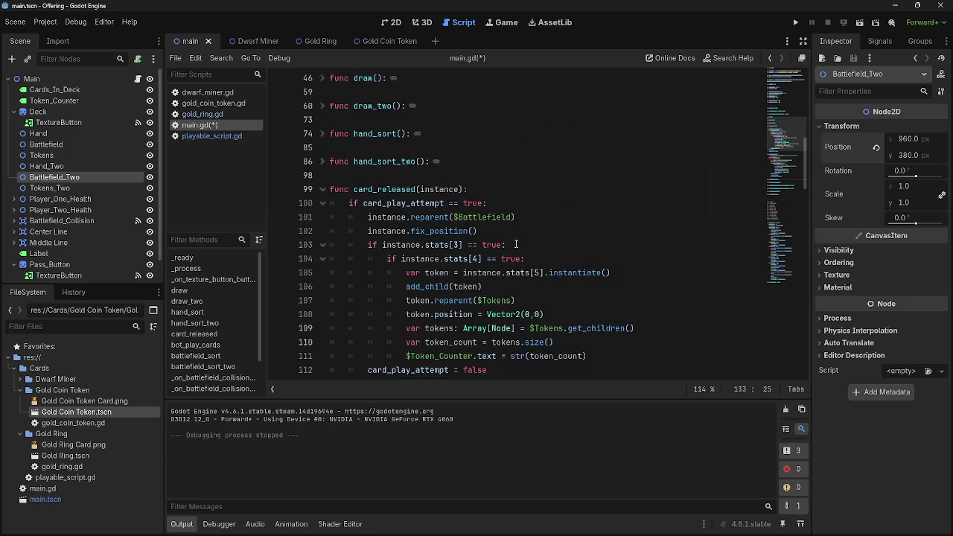
scroll(517, 244, "up", 3)
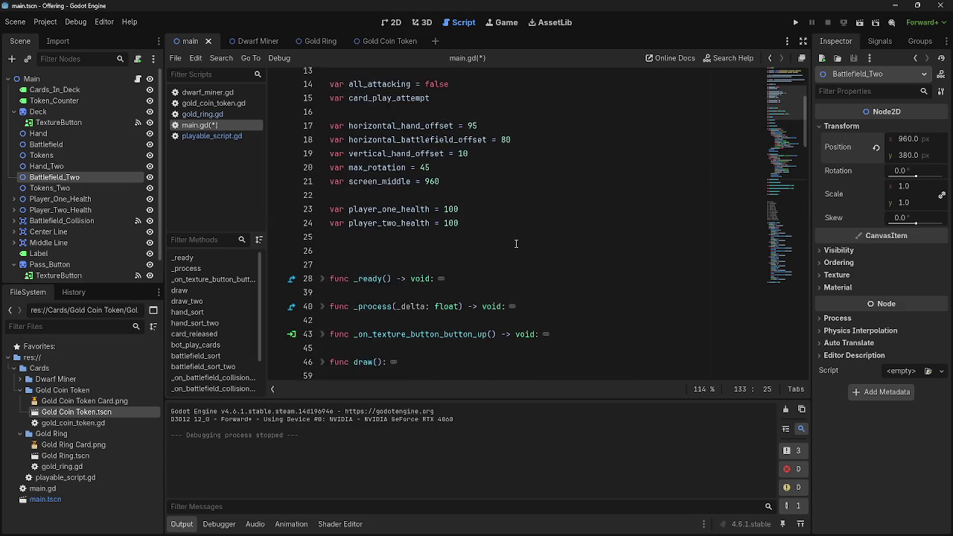
scroll(516, 244, "down", 10)
scroll(516, 244, "down", 4)
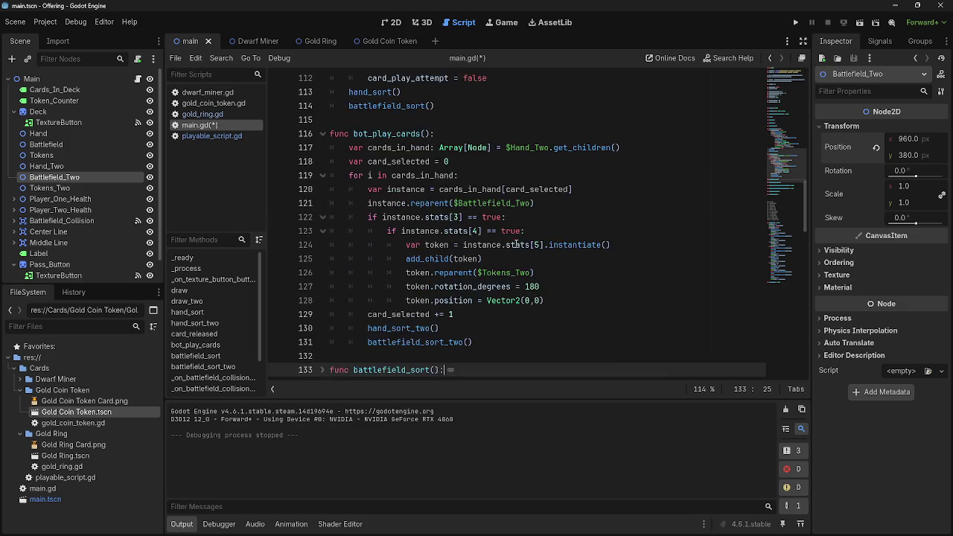
scroll(516, 244, "up", 5)
scroll(516, 244, "down", 2)
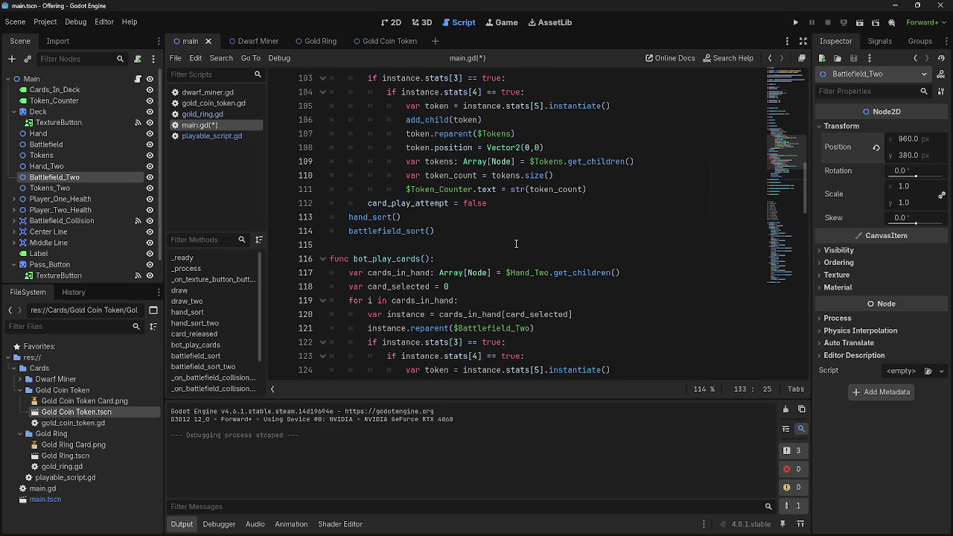
scroll(516, 244, "up", 4)
scroll(516, 244, "down", 5)
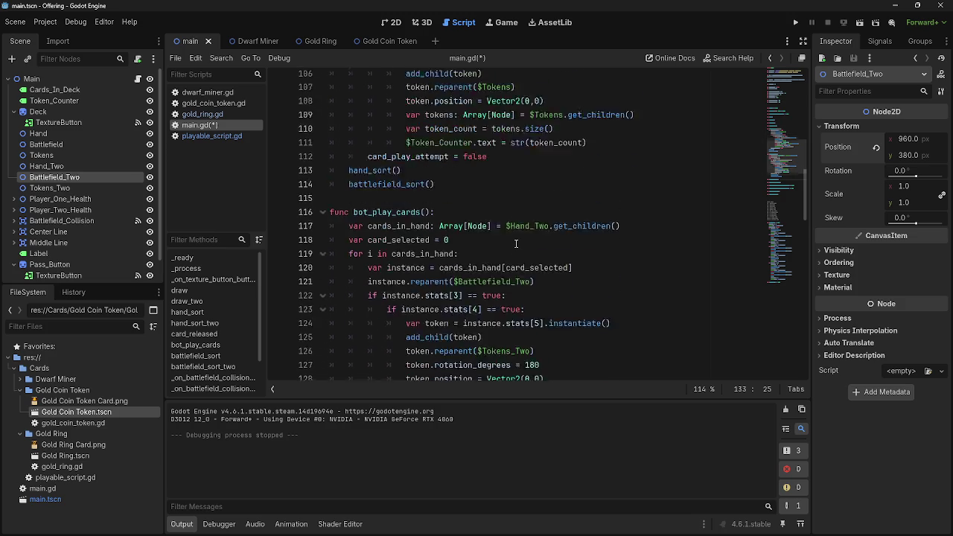
scroll(516, 243, "up", 2)
scroll(516, 244, "down", 3)
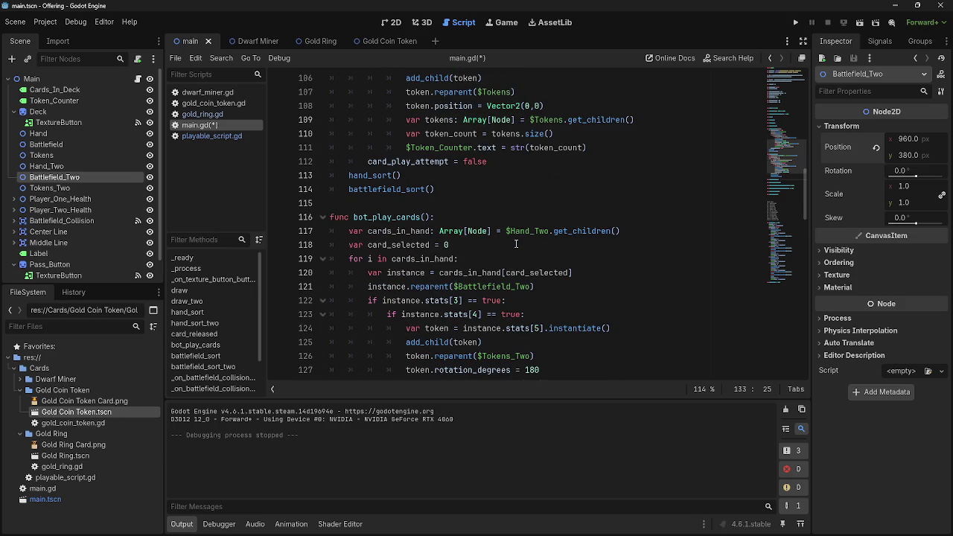
scroll(516, 243, "up", 3)
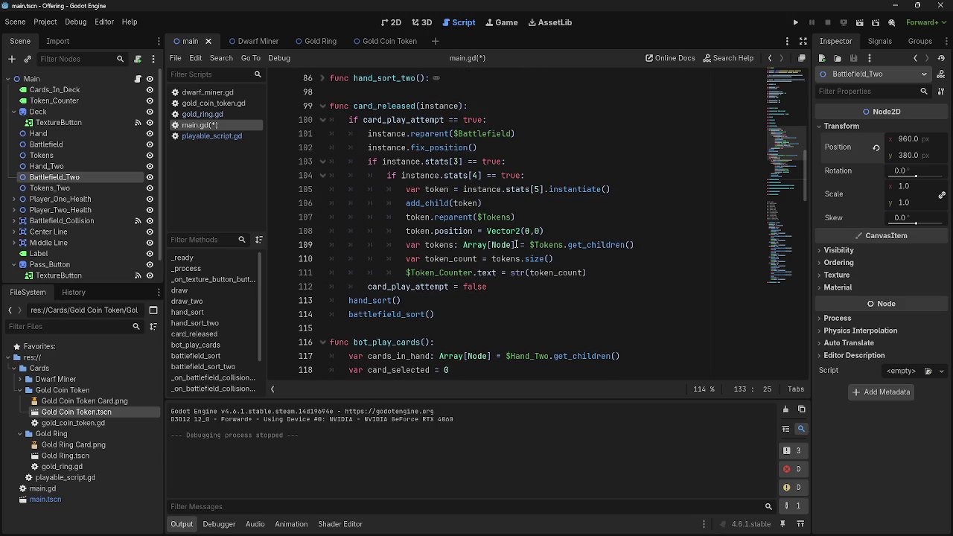
scroll(517, 243, "down", 1)
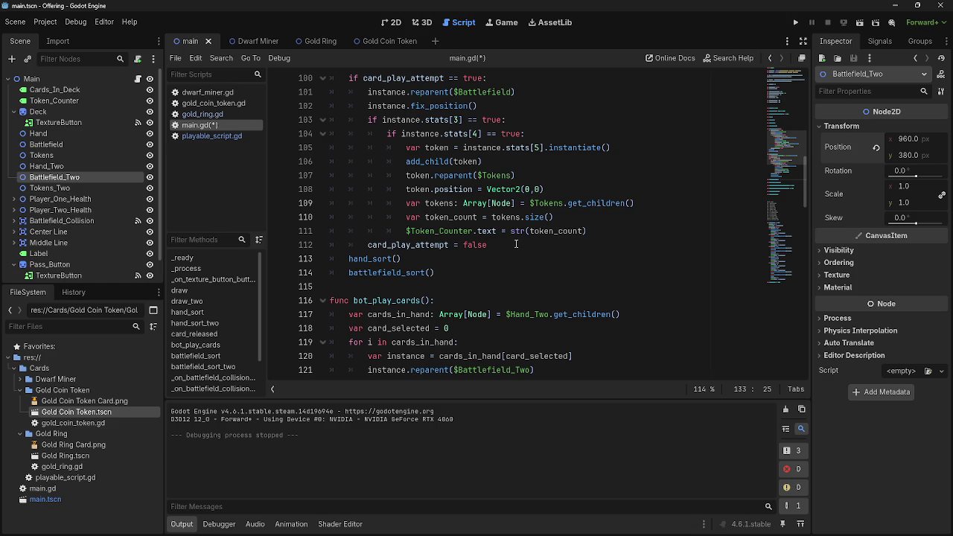
scroll(516, 243, "up", 1)
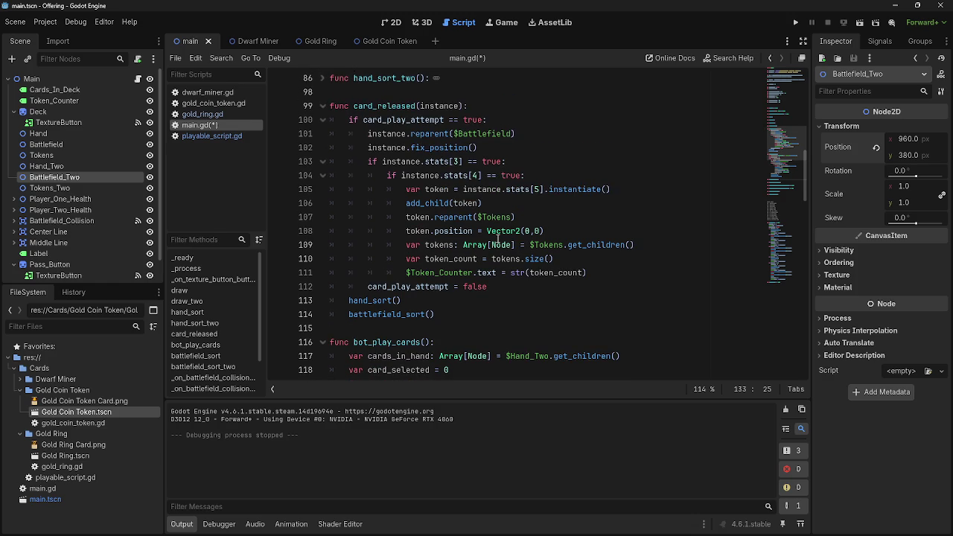
scroll(429, 174, "down", 4)
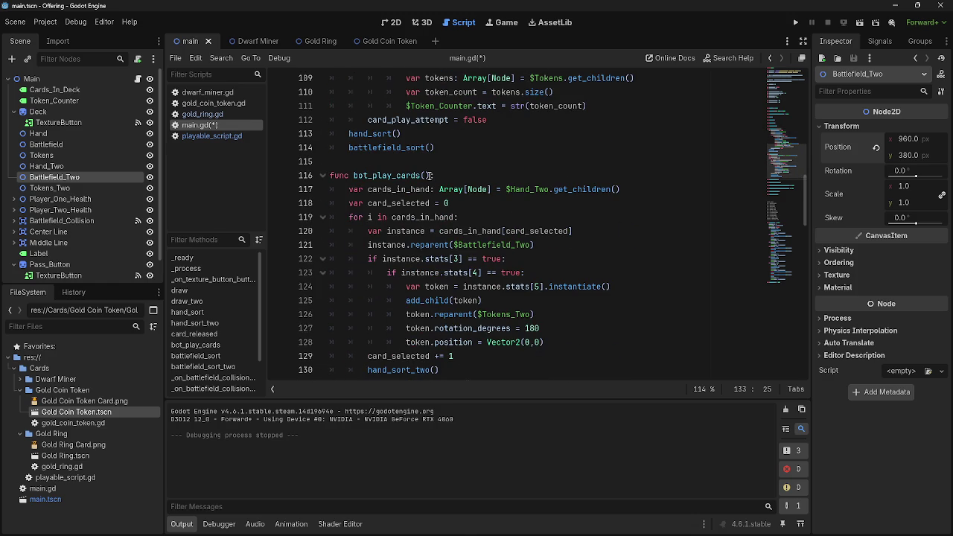
scroll(436, 203, "up", 5)
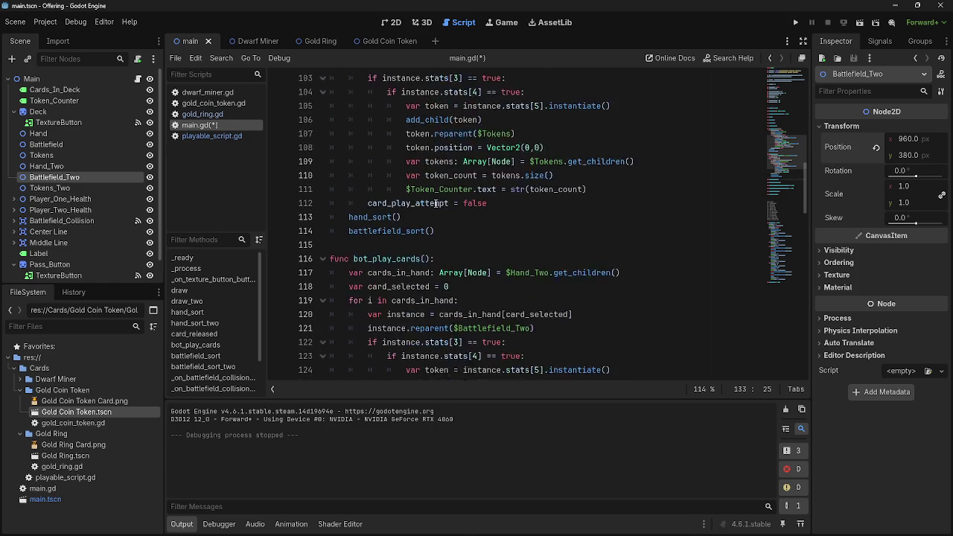
scroll(408, 196, "down", 1)
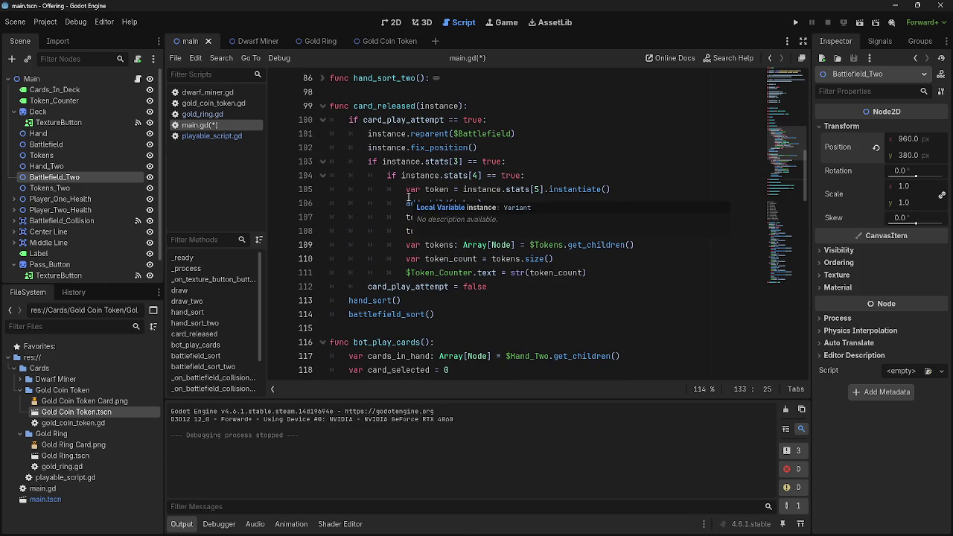
double_click(439, 148)
left_click(503, 147)
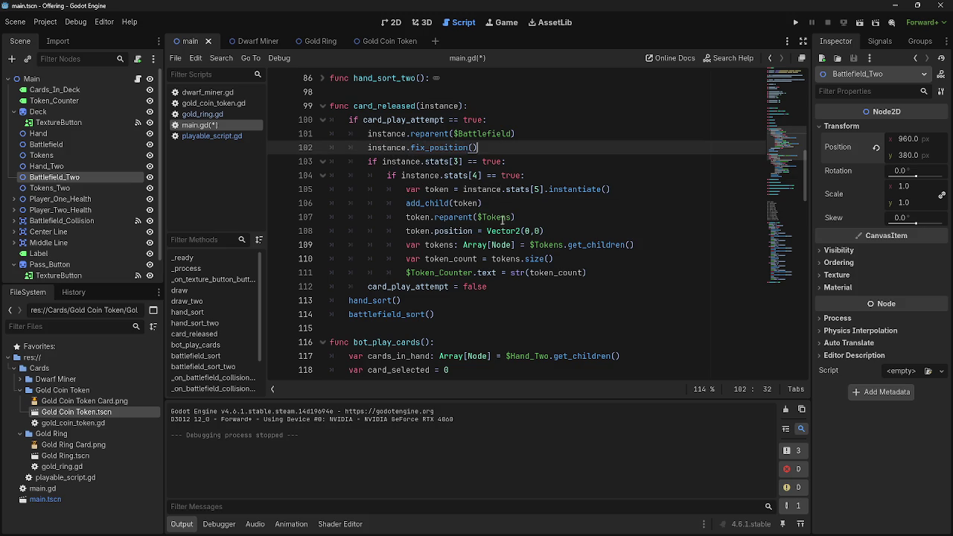
scroll(503, 221, "down", 4)
scroll(574, 262, "up", 3)
scroll(574, 262, "up", 1)
scroll(574, 262, "down", 5)
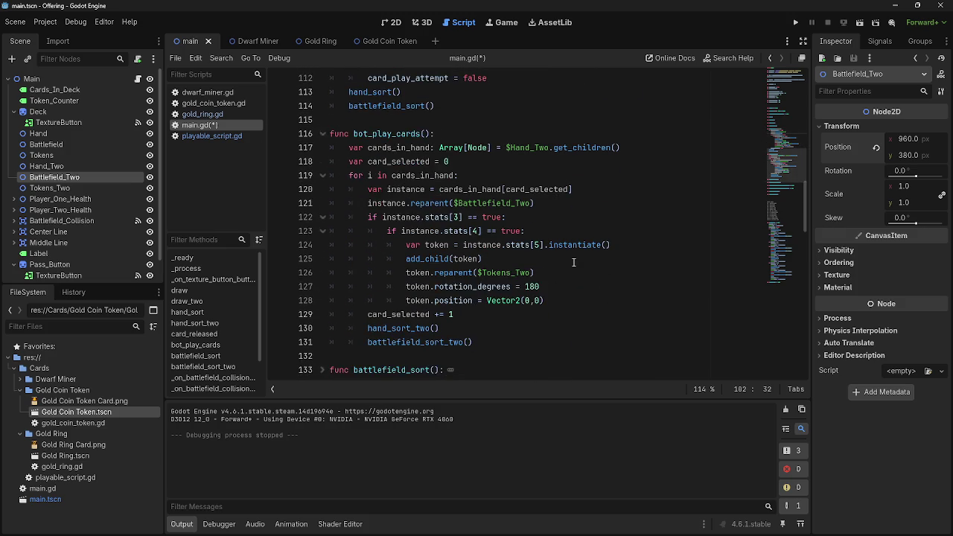
scroll(574, 262, "up", 3)
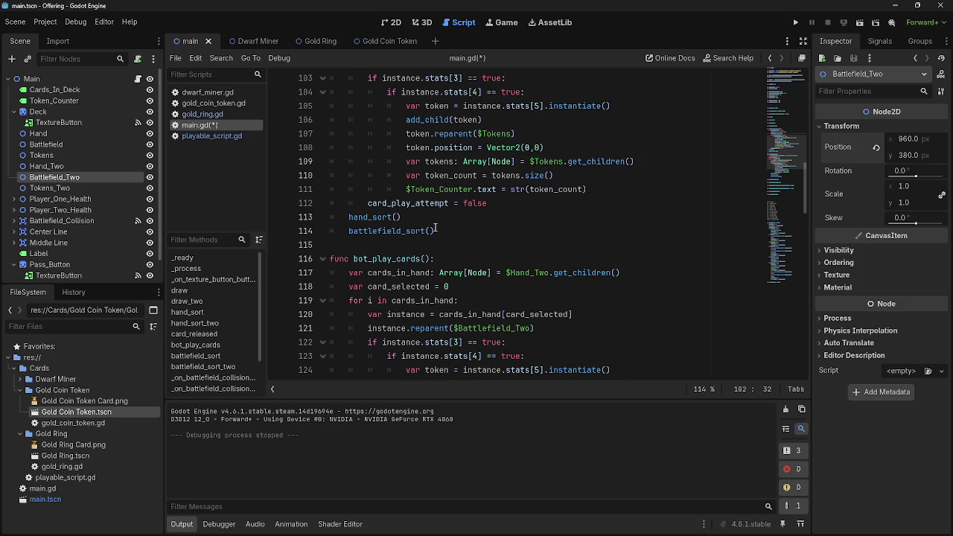
scroll(438, 228, "up", 2)
left_click_drag(484, 146, 366, 149)
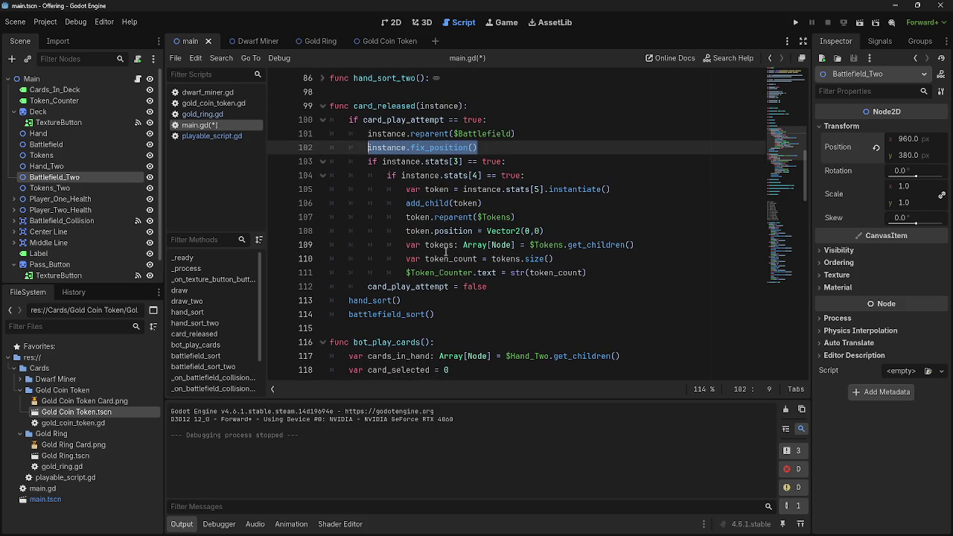
scroll(447, 254, "down", 3)
scroll(447, 254, "up", 2)
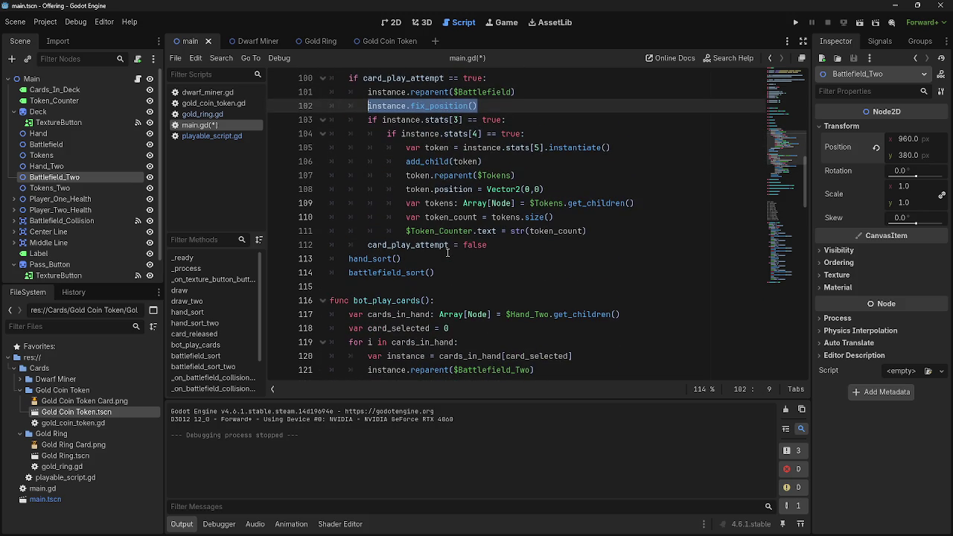
scroll(448, 253, "down", 3)
- Add instance.fix_position() after the Battlefield_Two reparent line, then run the game and pass the turn
left_click(566, 247)
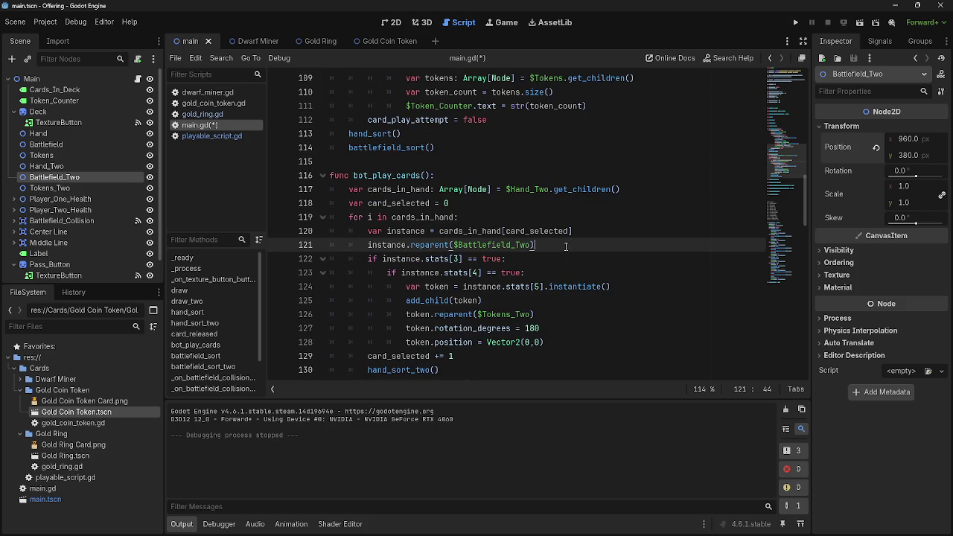
key("Return")
type("instance.fix_position()")
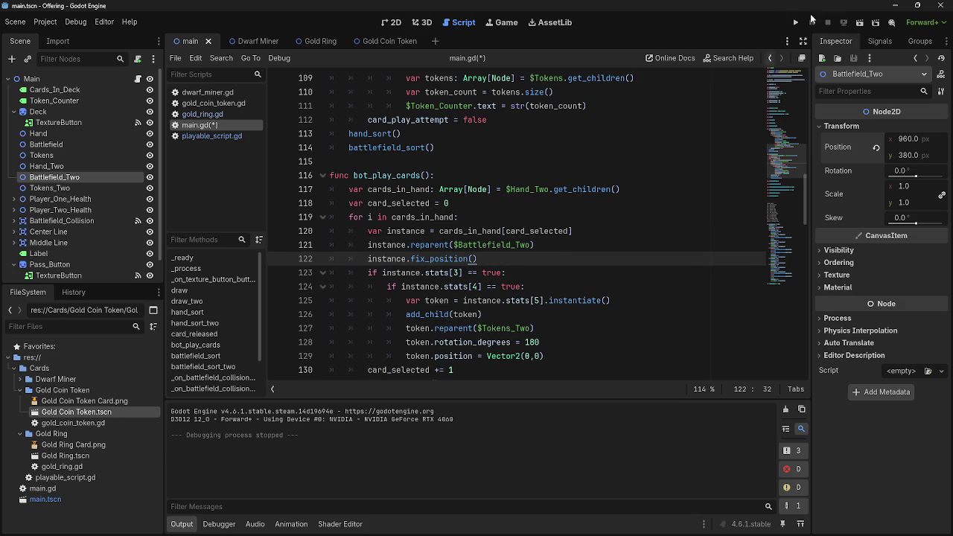
left_click(797, 23)
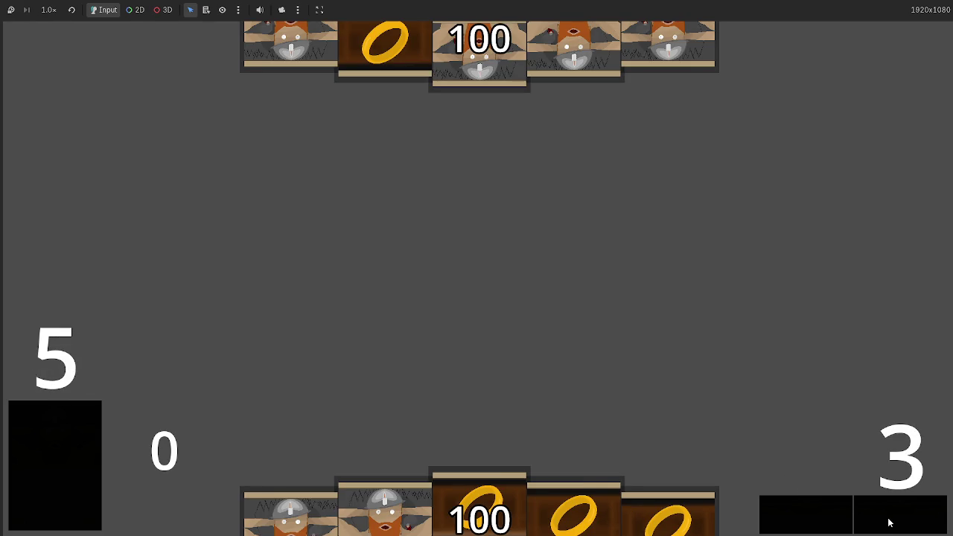
left_click(889, 524)
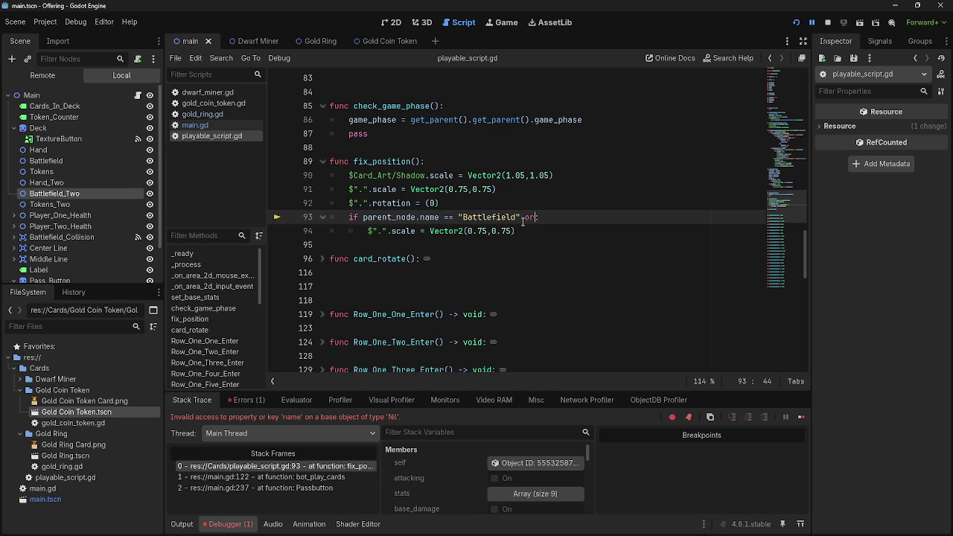
- Extend line 93's condition with 'or parent_node.name'
type("if b")
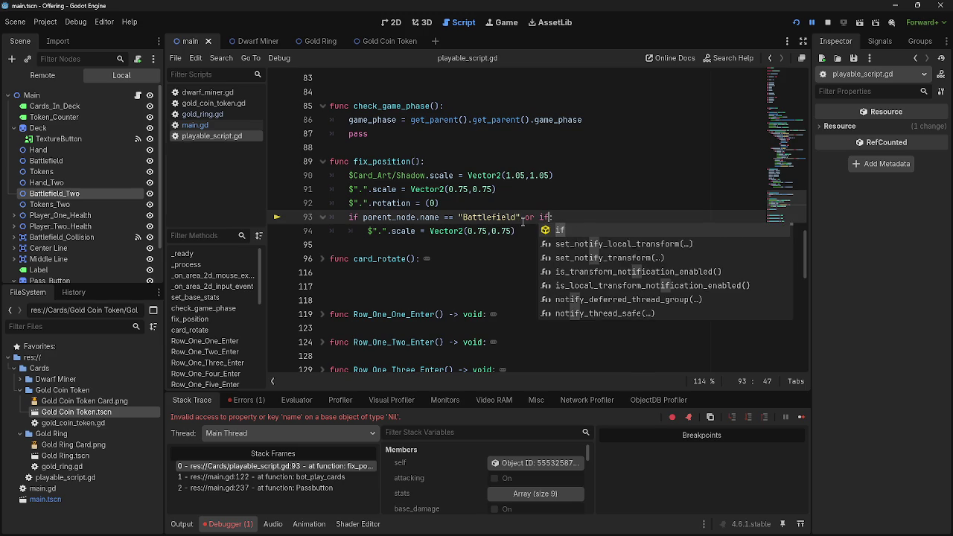
key("BackSpace")
key("BackSpace")
key("BackSpace")
key("BackSpace")
type("parent_node")
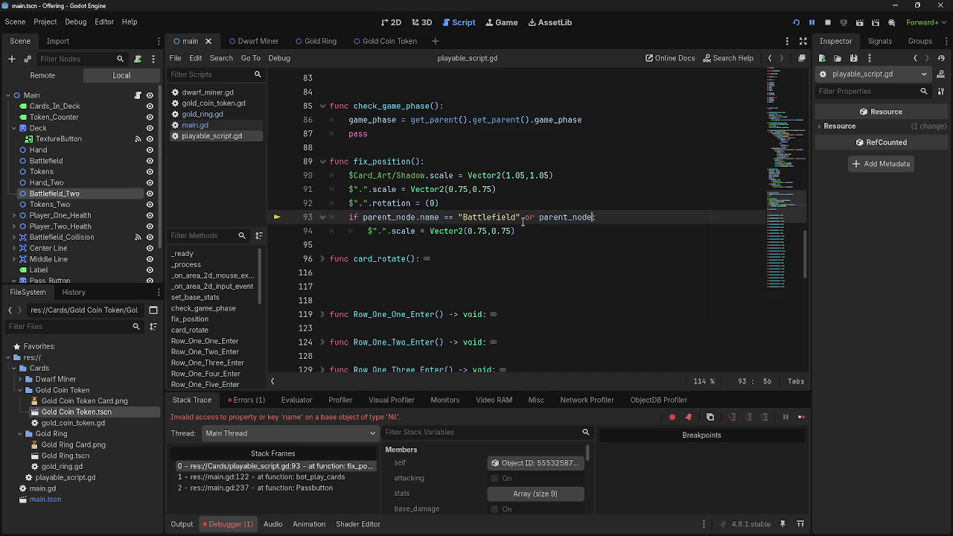
type(".a")
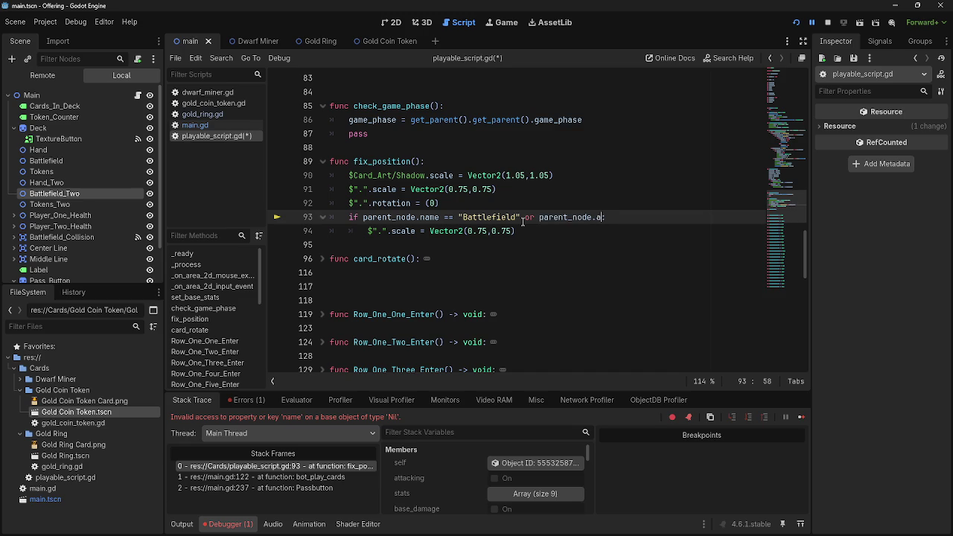
key("BackSpace")
type("name")
- Inspect the get_parent chain on line 86 and the check_game_phase function
scroll(484, 227, "up", 1)
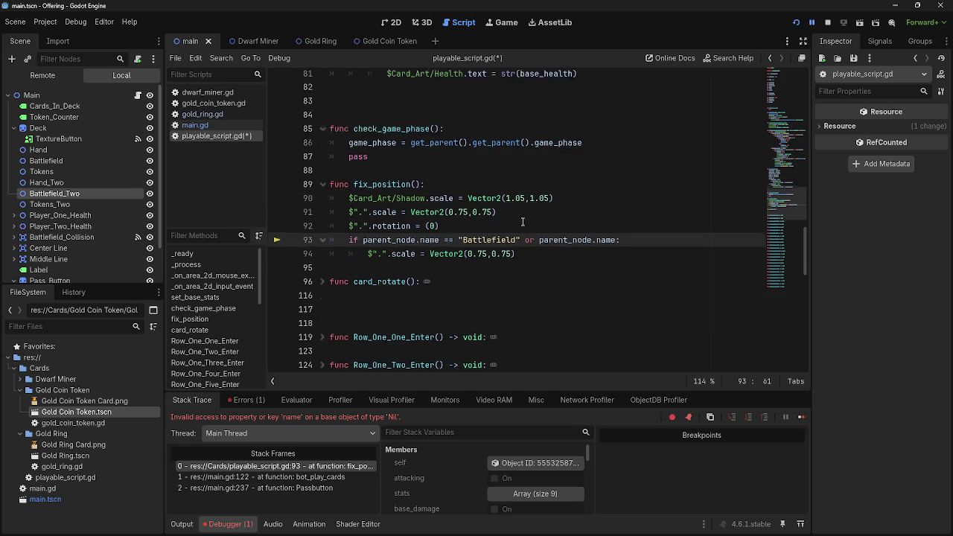
double_click(426, 162)
double_click(412, 147)
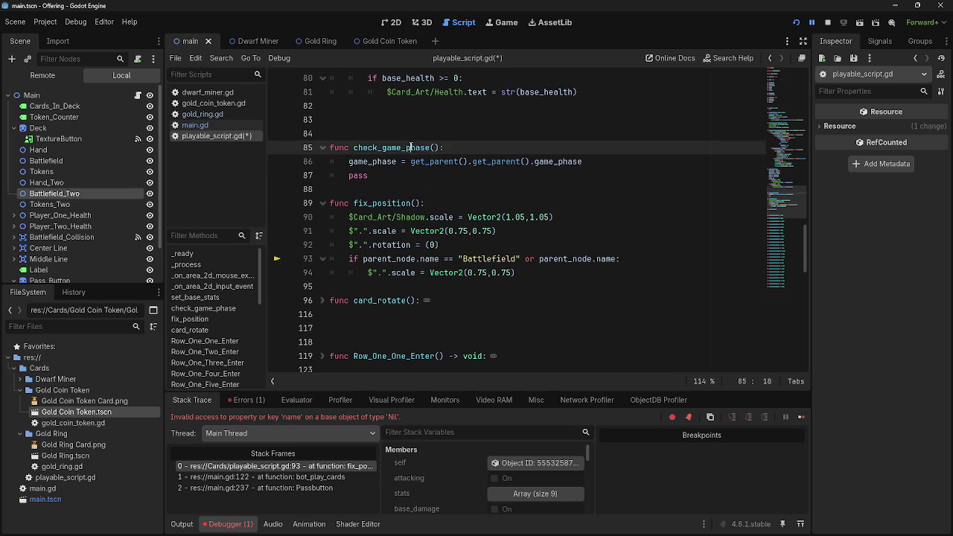
scroll(431, 216, "up", 1)
scroll(430, 216, "up", 18)
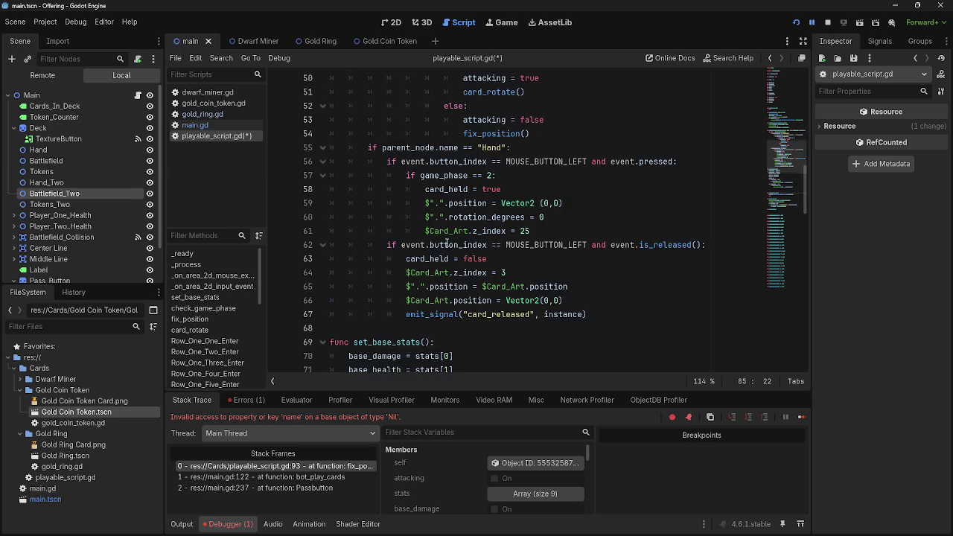
scroll(458, 253, "down", 14)
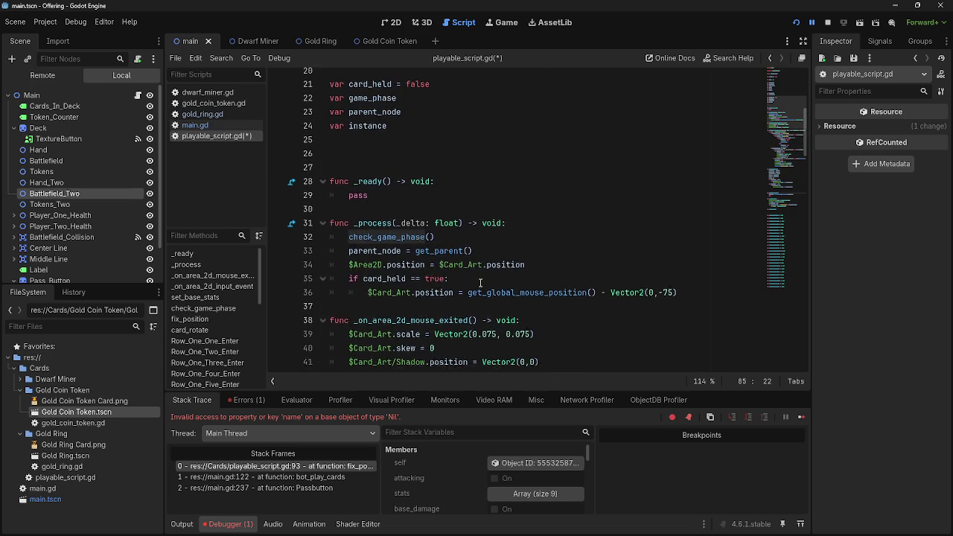
scroll(481, 283, "down", 3)
left_click(444, 246)
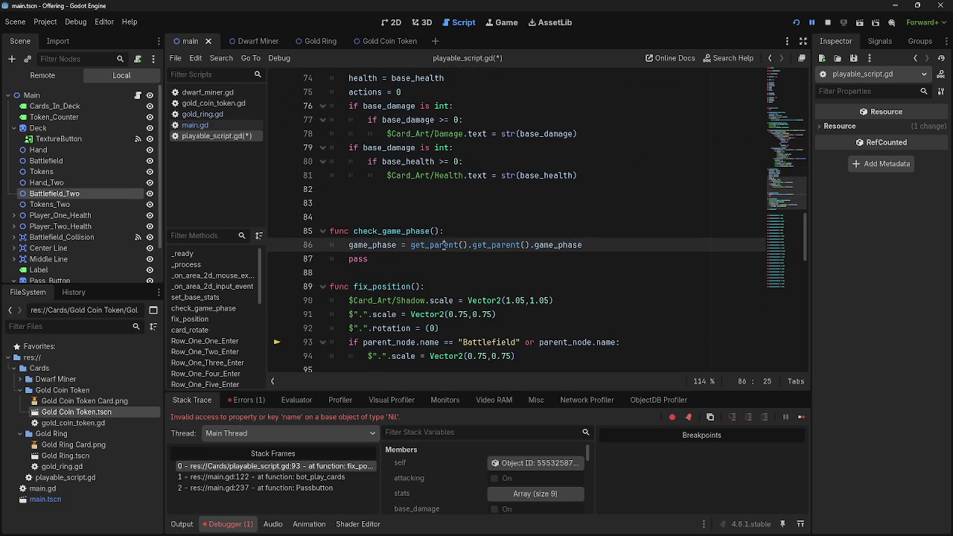
double_click(486, 245)
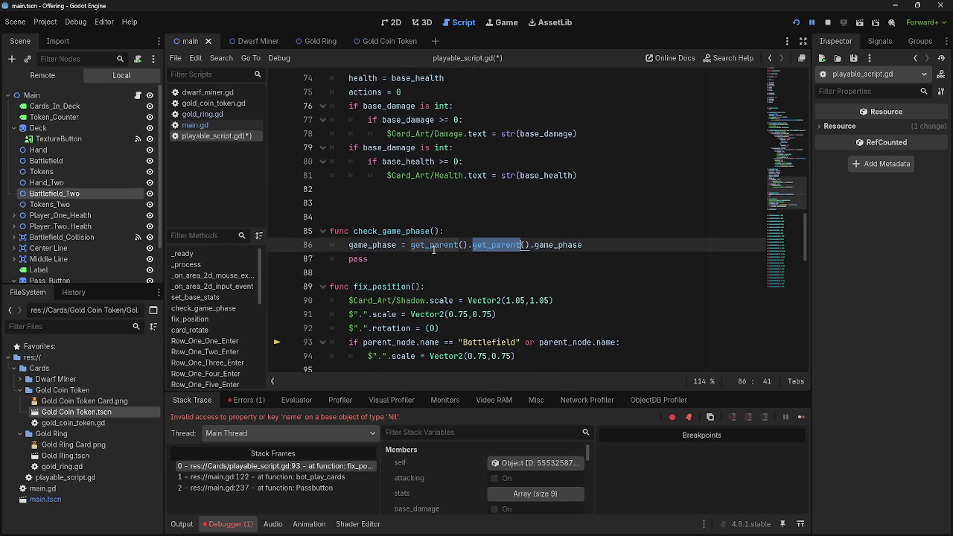
- Check the game_phase declaration on line 12 of main.gd
left_click(196, 125)
scroll(409, 231, "up", 20)
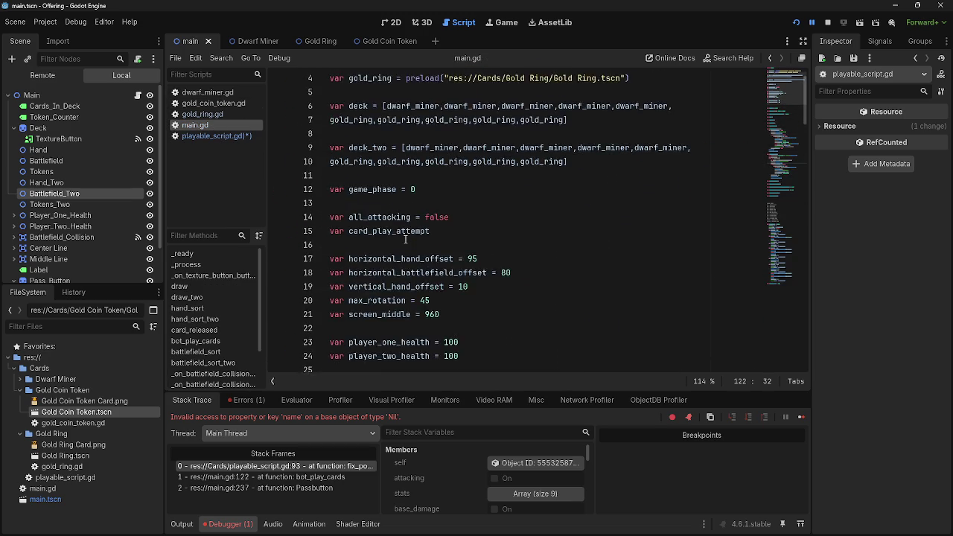
left_click(432, 231)
scroll(433, 255, "down", 10)
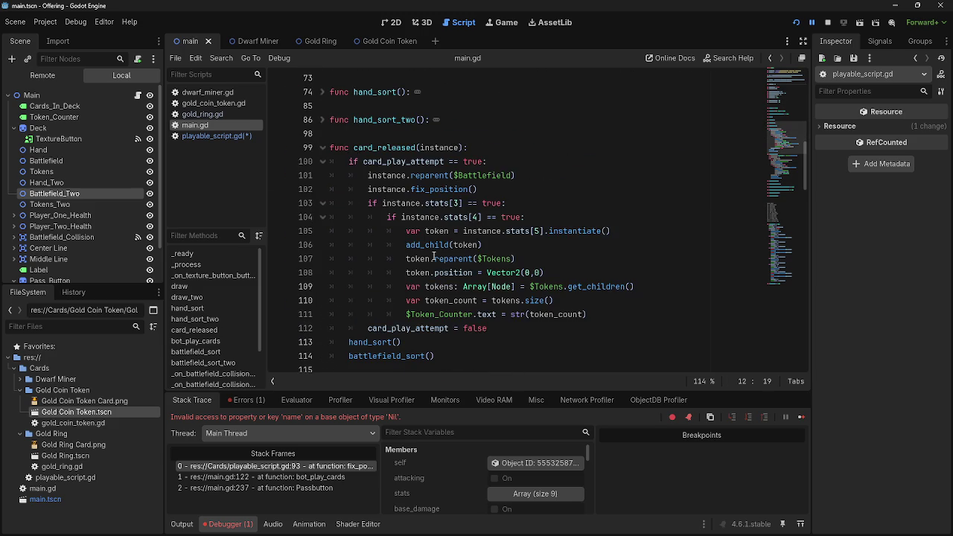
scroll(434, 256, "down", 20)
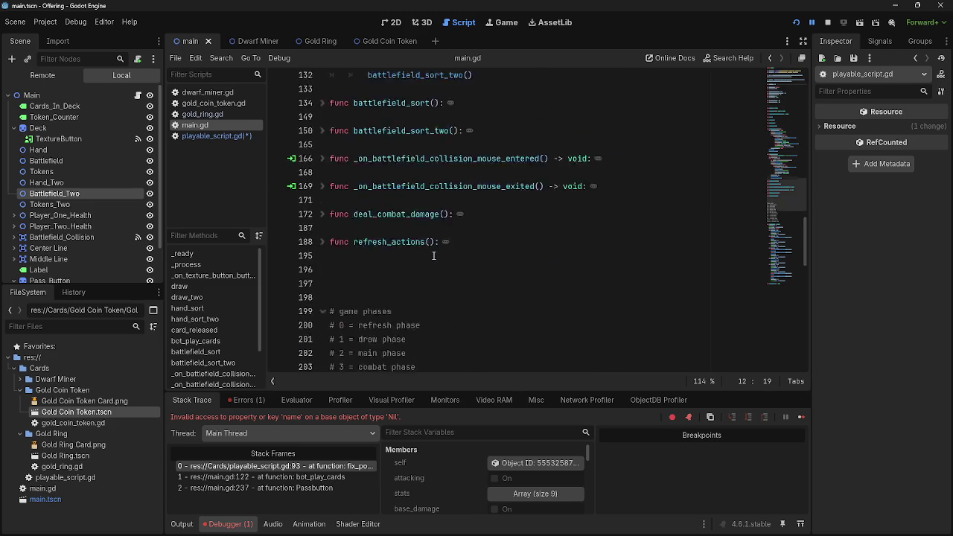
- Return to playable_script.gd and examine parent_node in line 93's condition
left_click(219, 136)
scroll(447, 208, "down", 3)
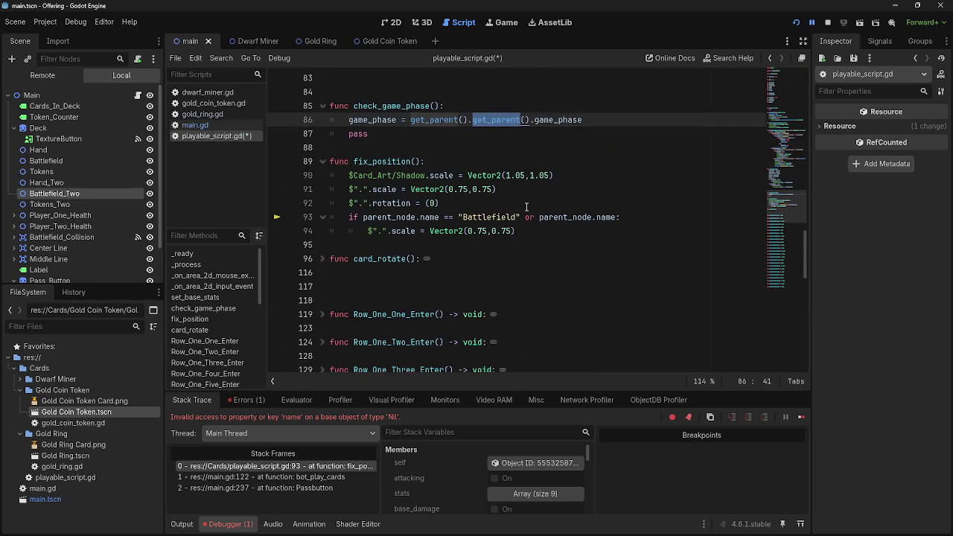
left_click(470, 210)
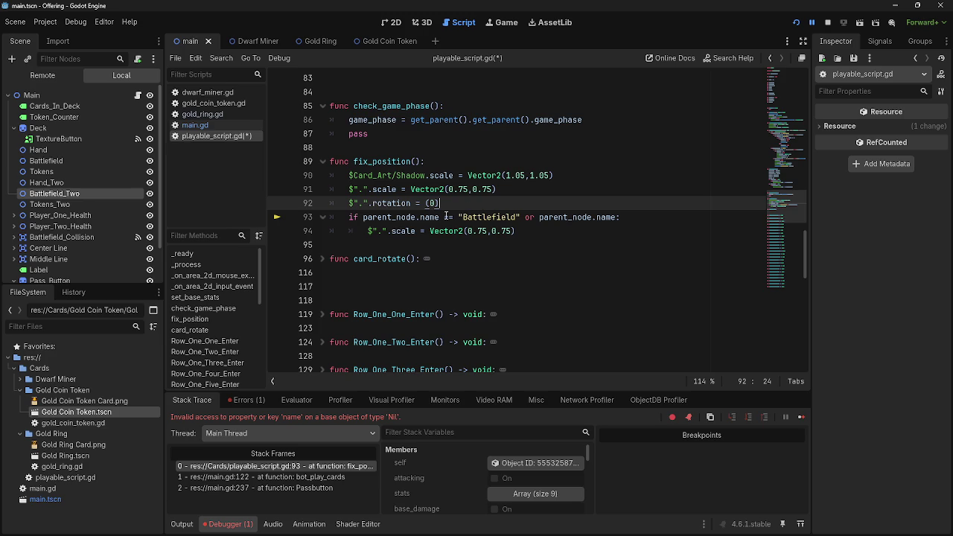
scroll(405, 223, "up", 1)
mouse_move(403, 223)
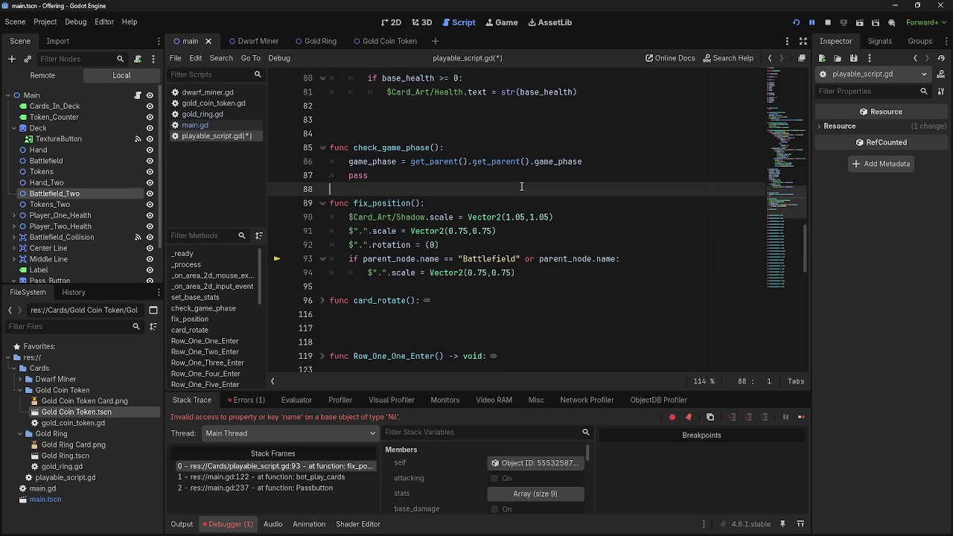
double_click(388, 258)
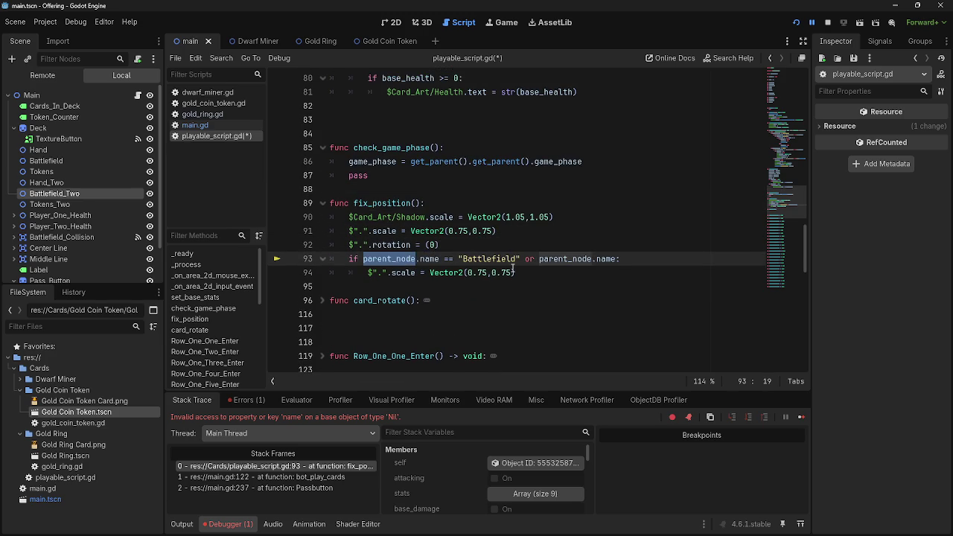
- Trace where game_phase is assigned and used around lines 86–87
scroll(399, 276, "up", 3)
left_click(391, 288)
double_click(391, 289)
scroll(391, 289, "down", 2)
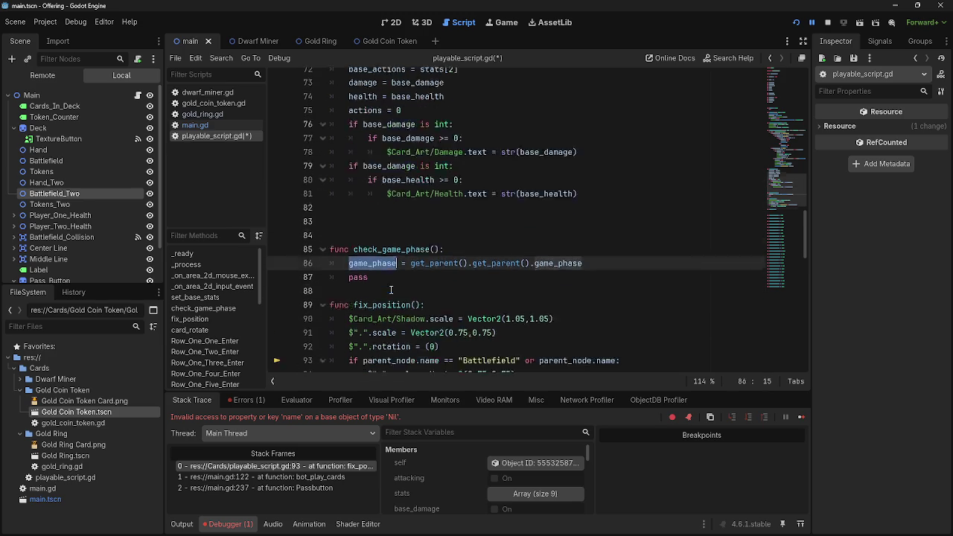
left_click(500, 287)
key("alt+Left")
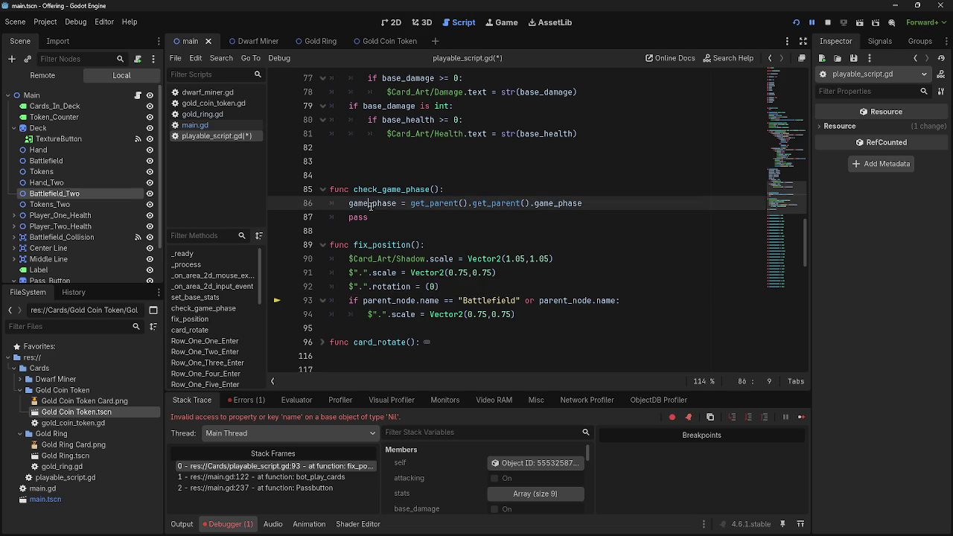
key("alt+Right")
double_click(550, 202)
left_click(539, 218)
left_click(533, 203)
- Review the parent_node assignment on line 33 of playable_script.gd
scroll(478, 260, "up", 10)
scroll(478, 261, "up", 9)
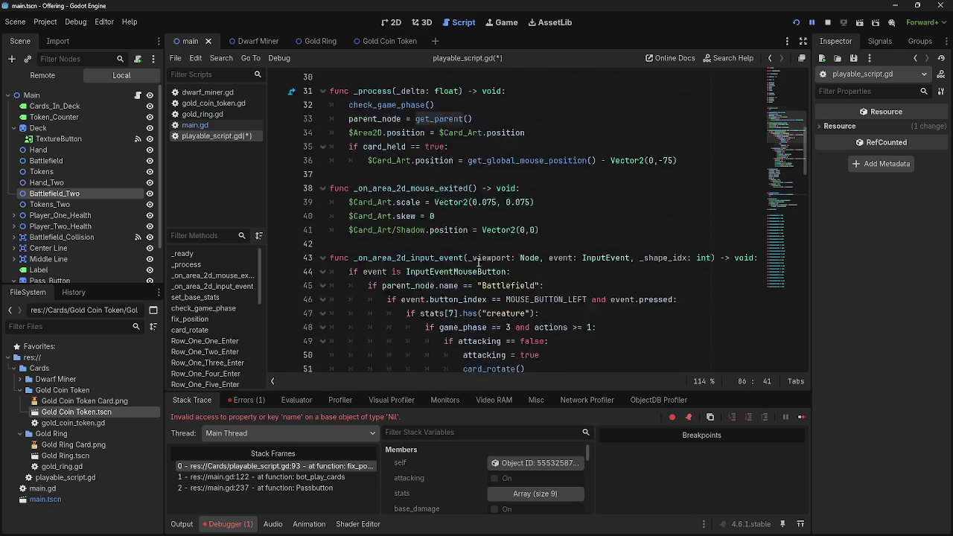
left_click(487, 257)
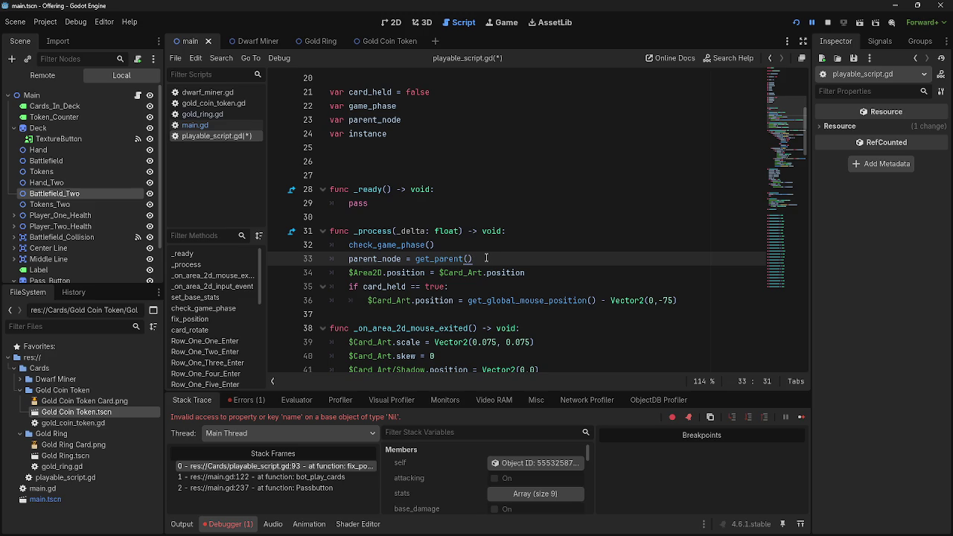
mouse_move(487, 258)
left_mouse_down()
mouse_move(334, 259)
mouse_move(348, 259)
left_mouse_up()
left_click(522, 258)
scroll(522, 258, "down", 19)
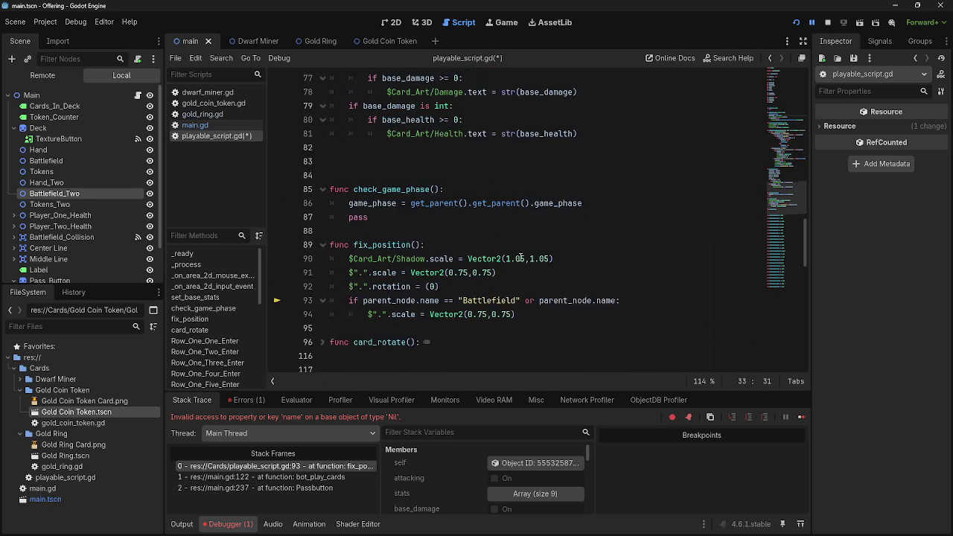
scroll(521, 258, "down", 1)
- Finish line 93 with parent_node.name == "Battlefield_Two" and stop the running game
left_click(618, 259)
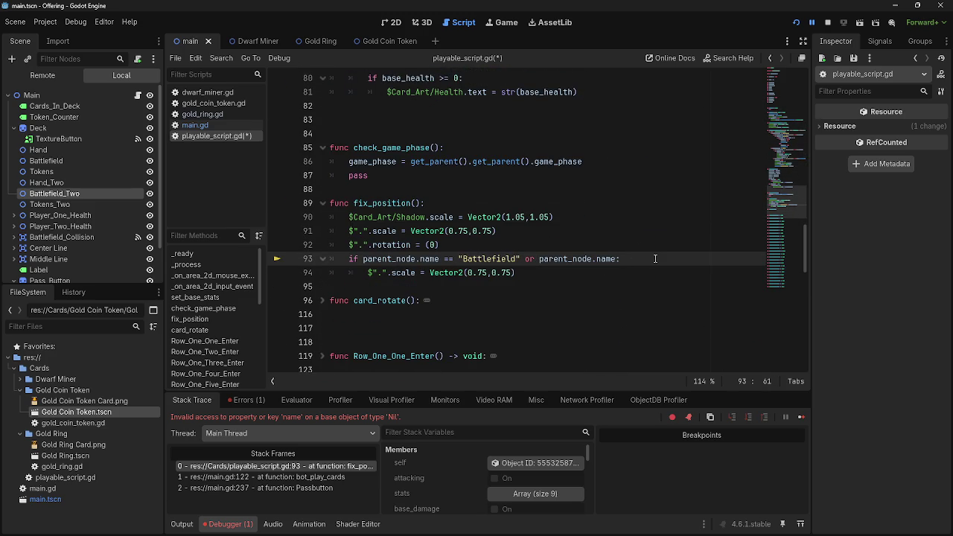
type("== \"")
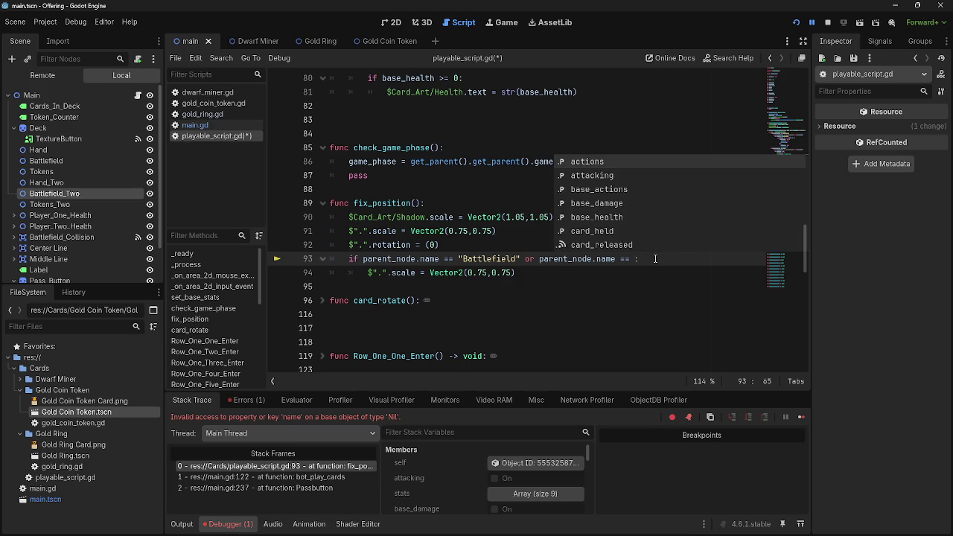
key("Escape")
type("Battle")
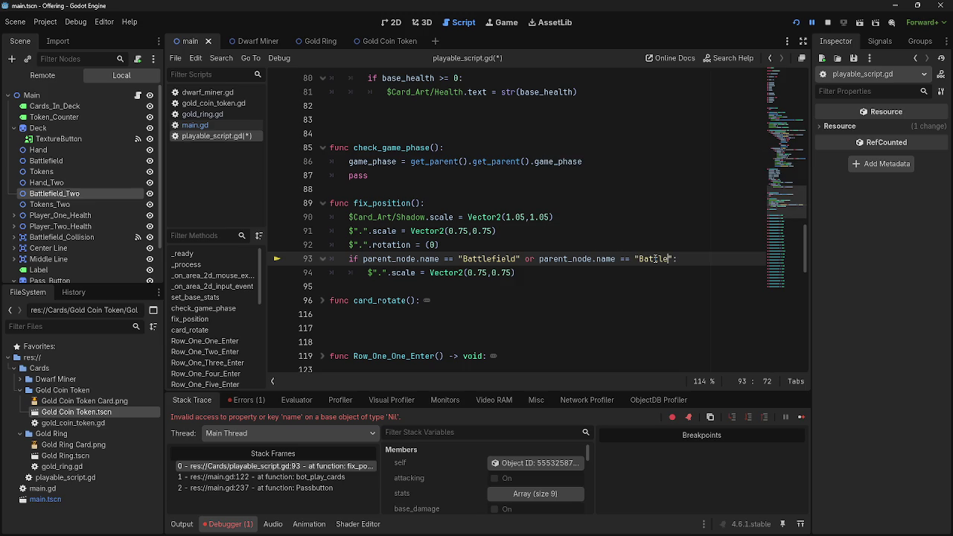
type("f")
type("ie")
key("BackSpace")
key("BackSpace")
type("ield")
type("_T")
type("wo")
key("End")
left_click(827, 25)
- Rerun the game, pass the turn, and step through the stack frames to fix_position line 93
left_click(798, 21)
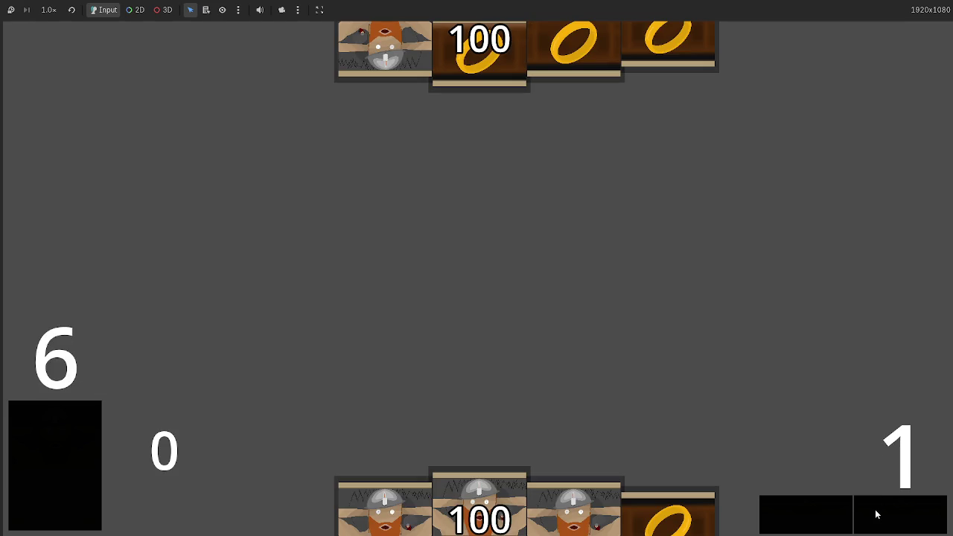
left_click(877, 515)
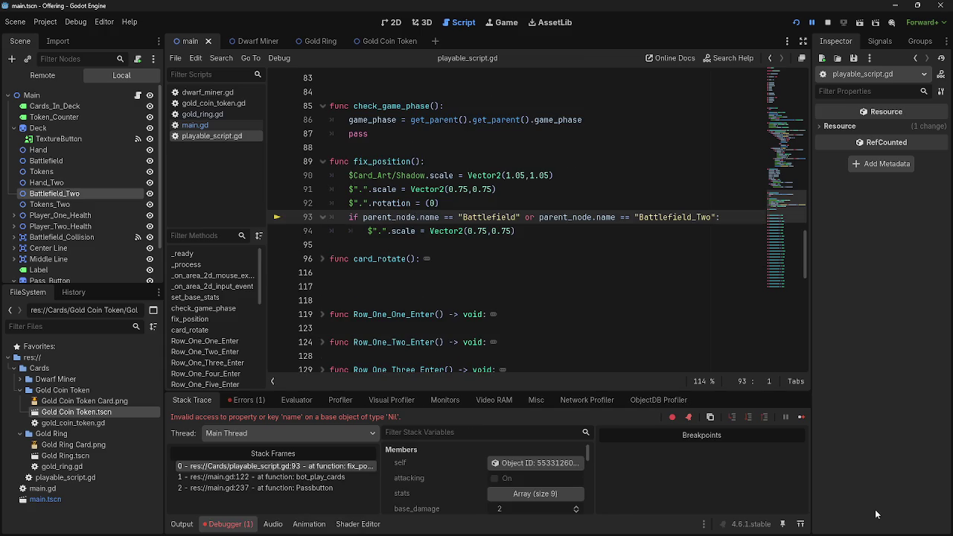
left_click(305, 477)
left_click(315, 489)
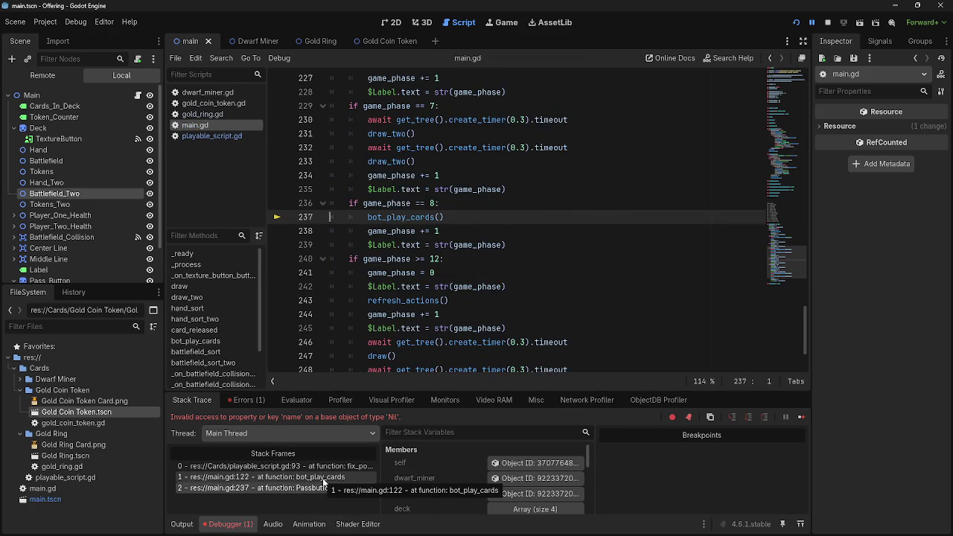
left_click(324, 477)
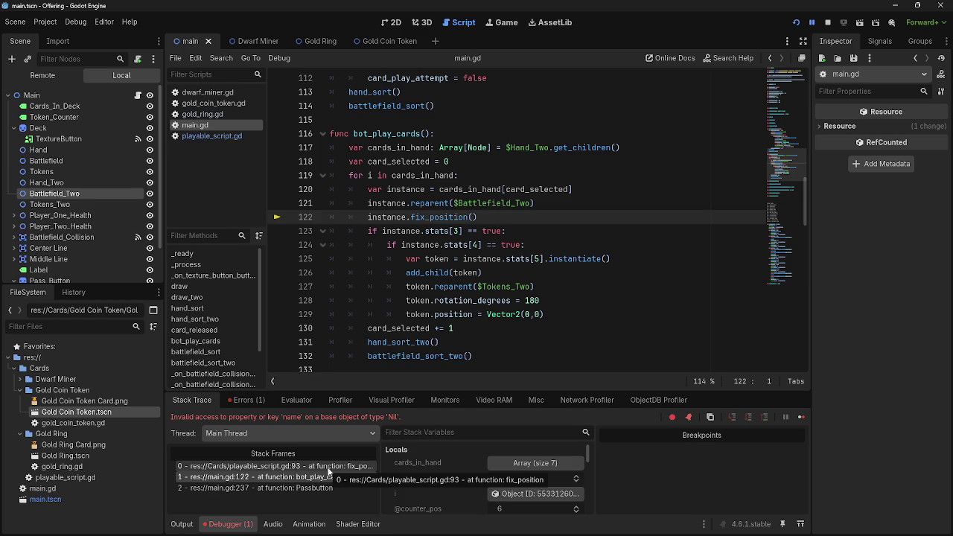
left_click(327, 468)
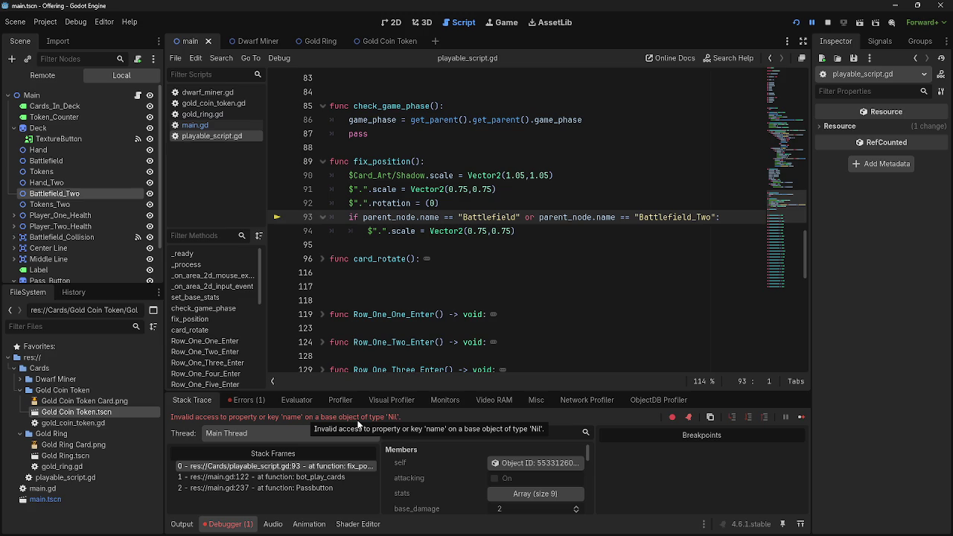
- Compare line 93's condition with the bot_play_cards call in main.gd
left_click(351, 217)
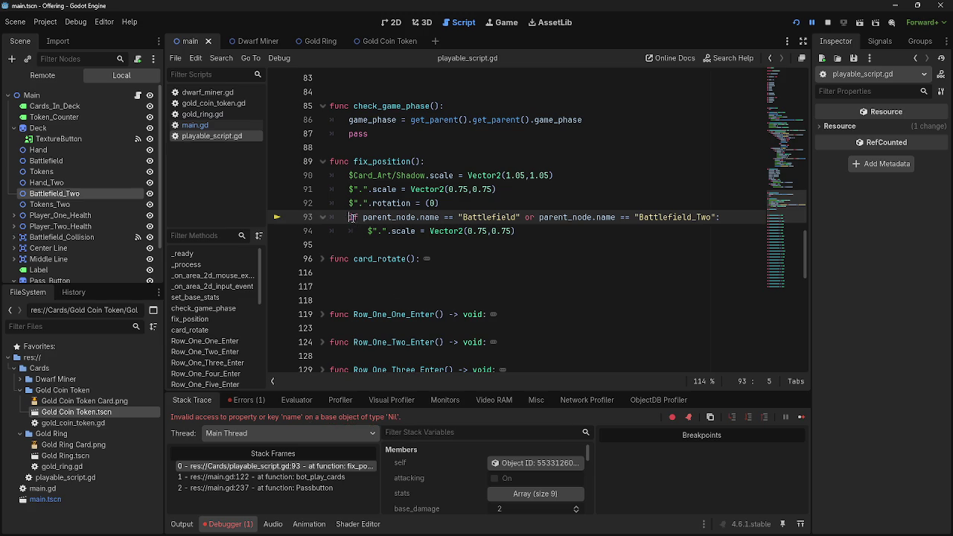
left_click_drag(351, 216, 591, 216)
left_click(591, 216)
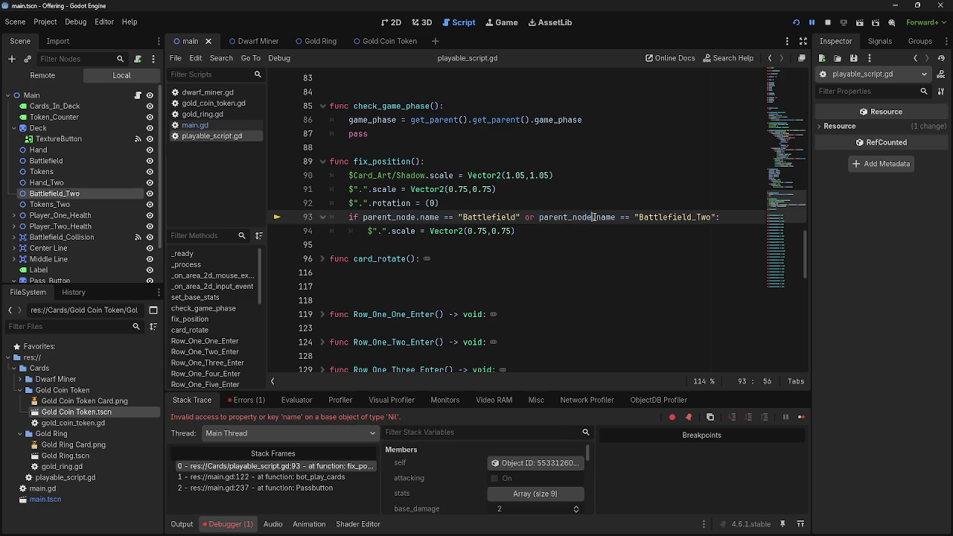
left_click(201, 125)
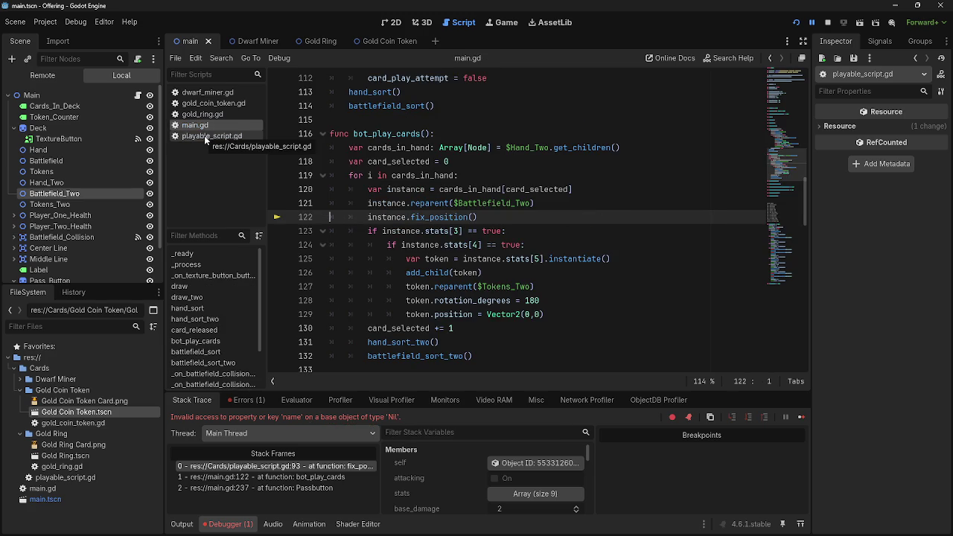
left_click(204, 136)
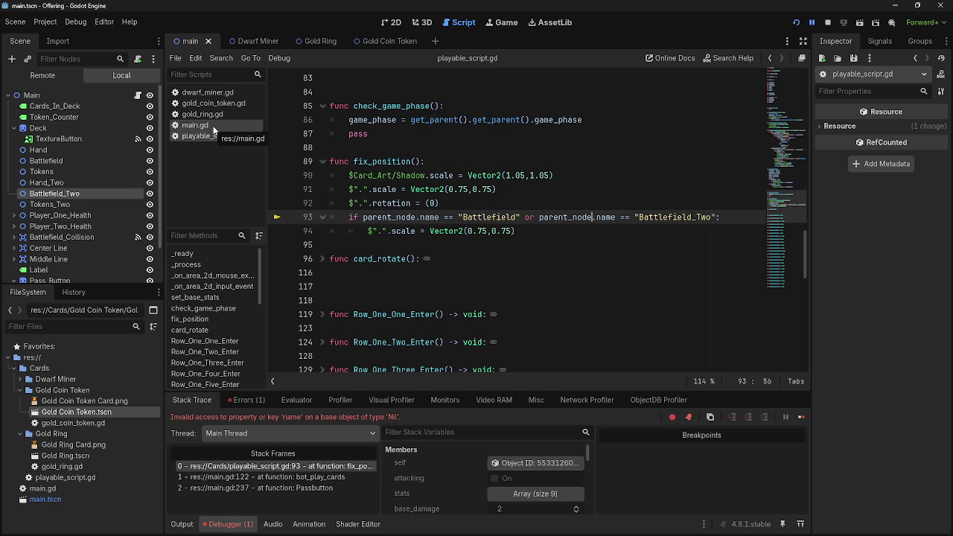
left_click(215, 123)
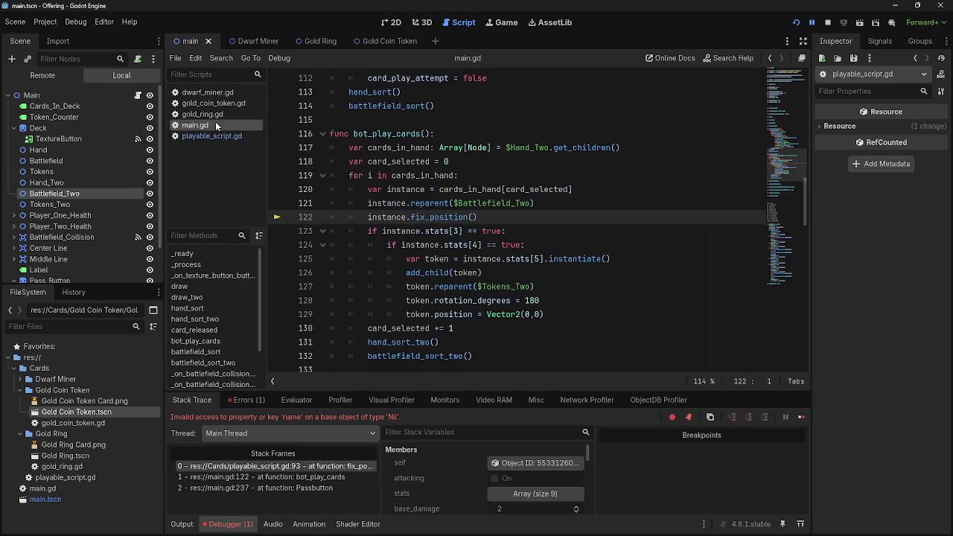
left_click(216, 134)
left_click(217, 130)
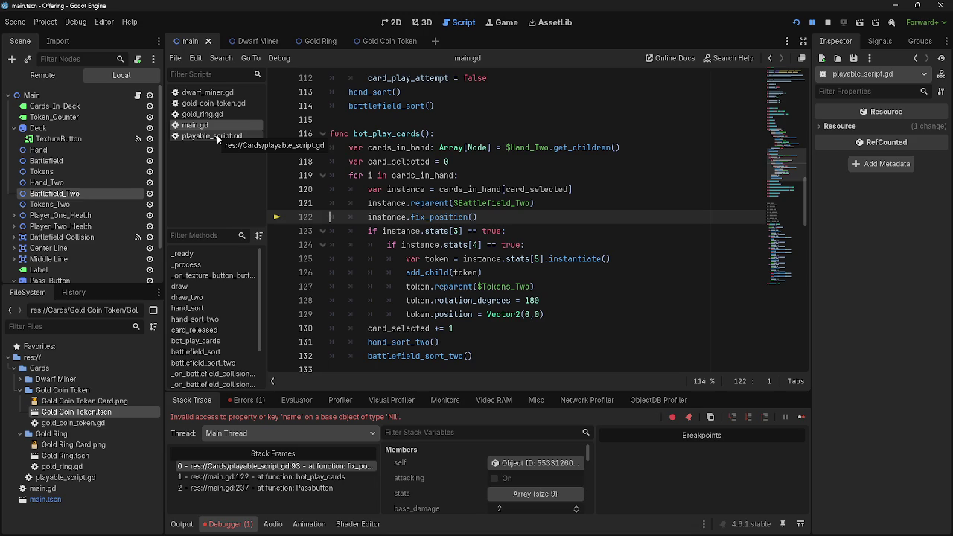
left_click(216, 134)
left_click(215, 123)
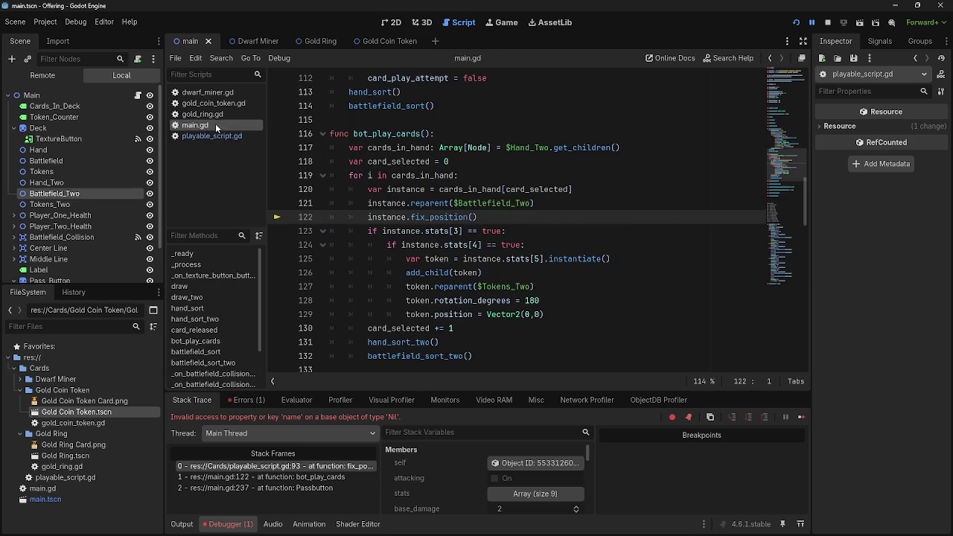
left_click(215, 134)
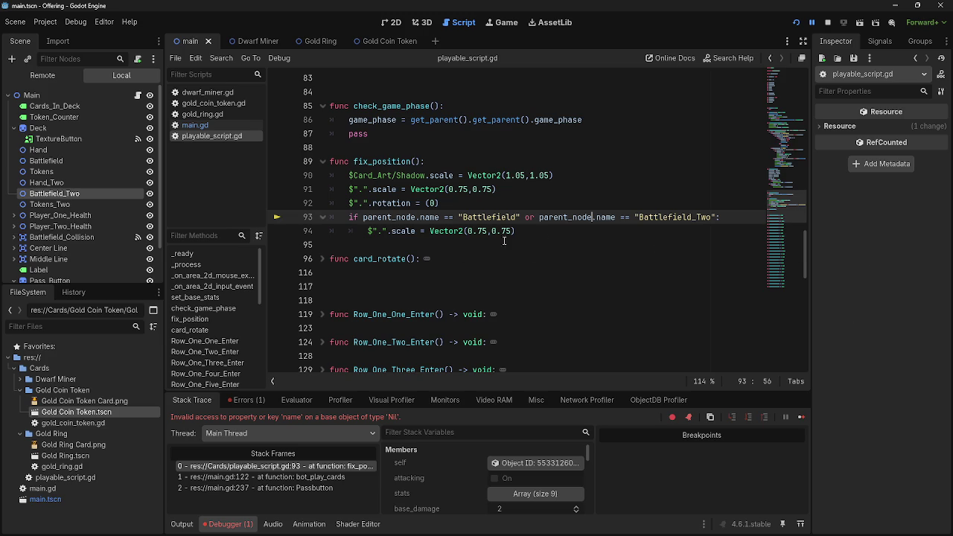
- Review fix_position's rotation line 92 and the Battlefield check on lines 93–94
left_click(551, 234)
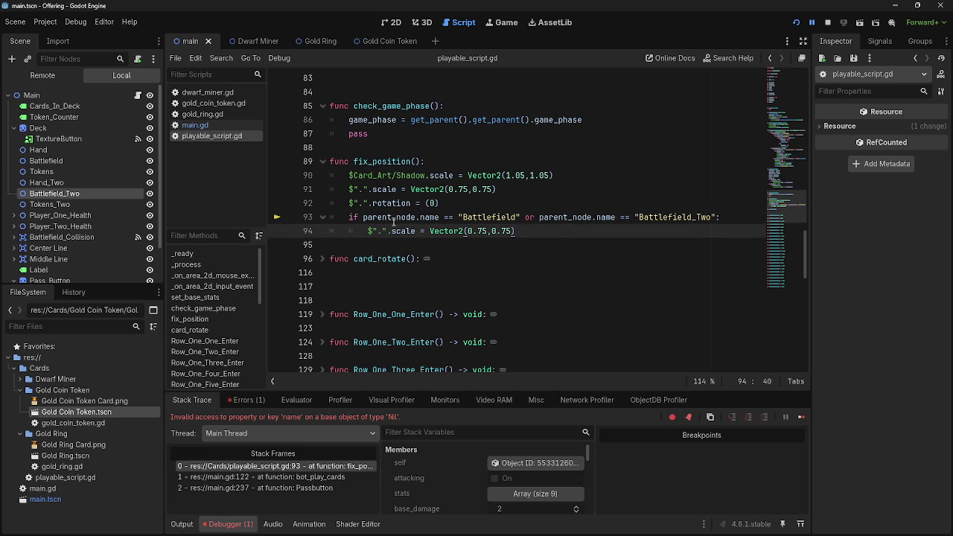
left_click_drag(343, 217, 515, 231)
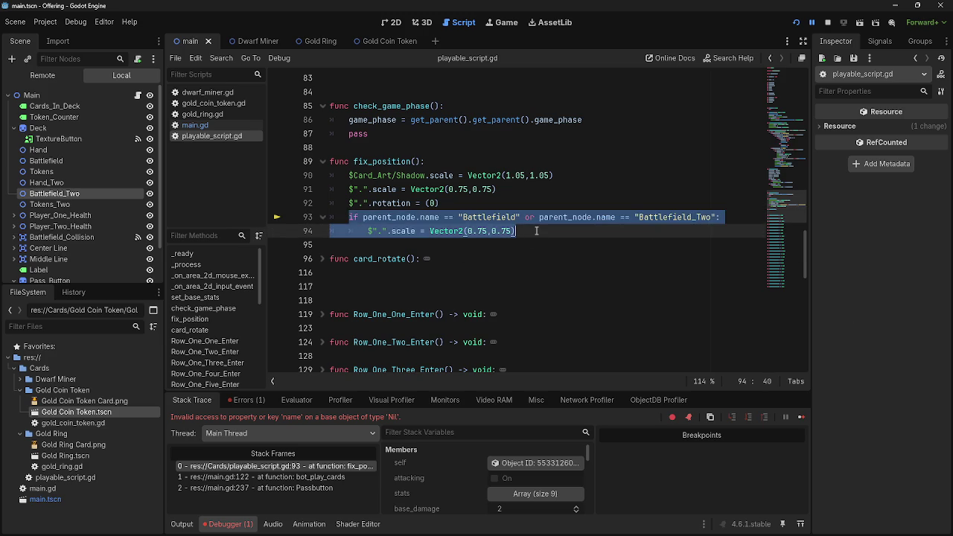
left_click(529, 230)
left_click(467, 203)
key("shift+Home")
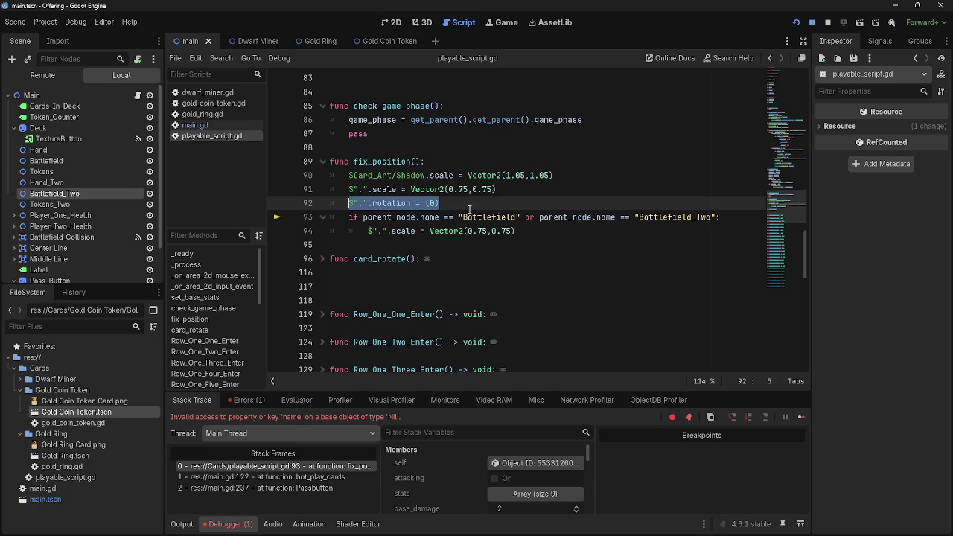
left_click(468, 204)
key("shift+Home")
left_click(474, 204)
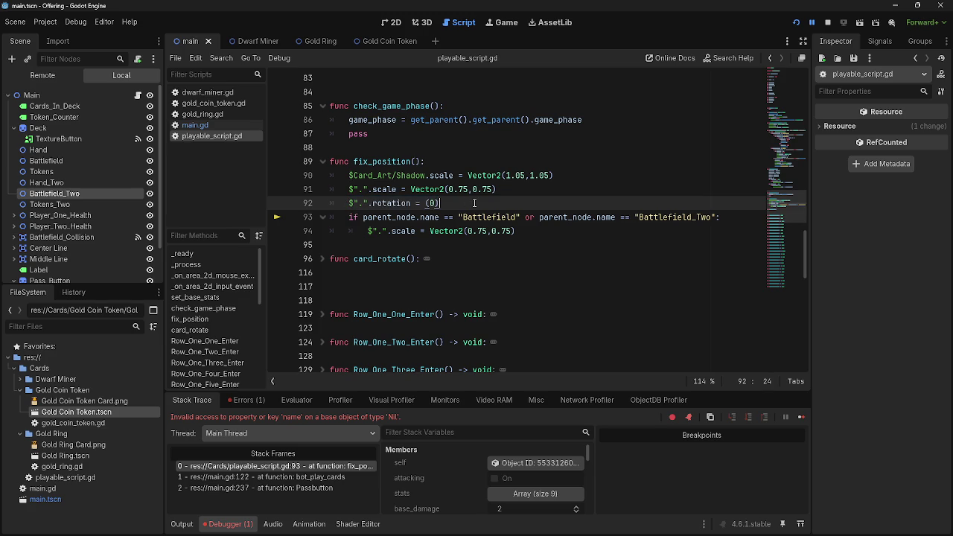
- Look over the scale and rotation lines 91–92, then stop and relaunch the game
left_click_drag(474, 204, 344, 192)
left_click(447, 204)
left_click_drag(447, 205, 340, 192)
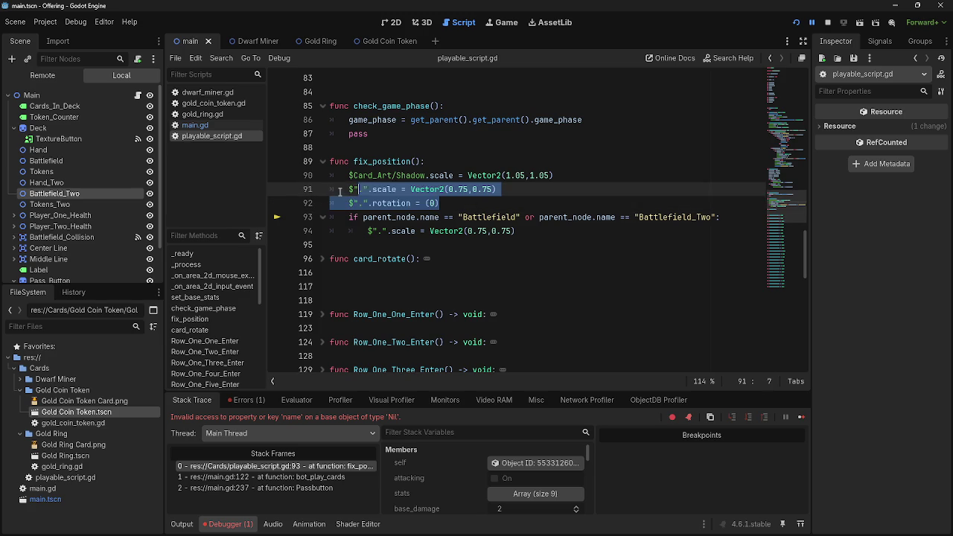
left_click(441, 203)
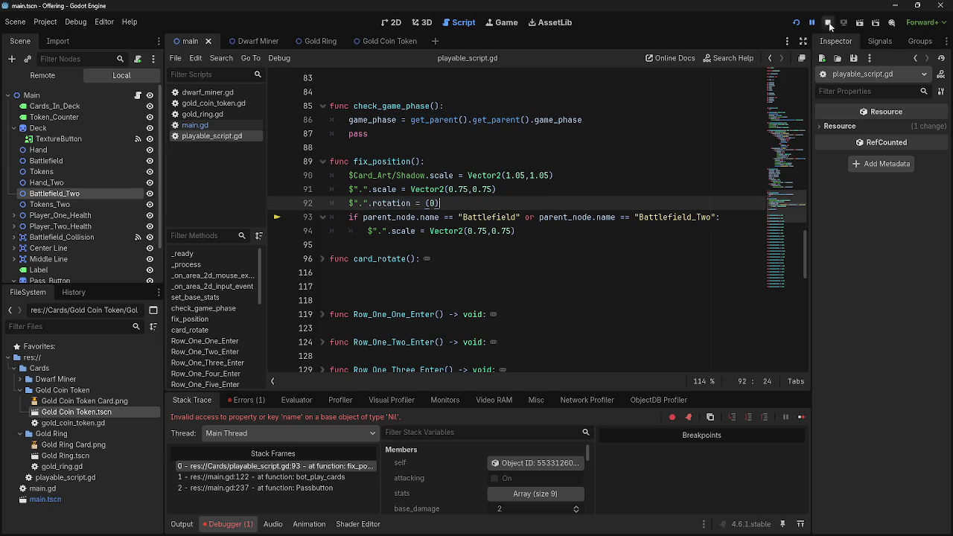
left_click(828, 23)
key("F5")
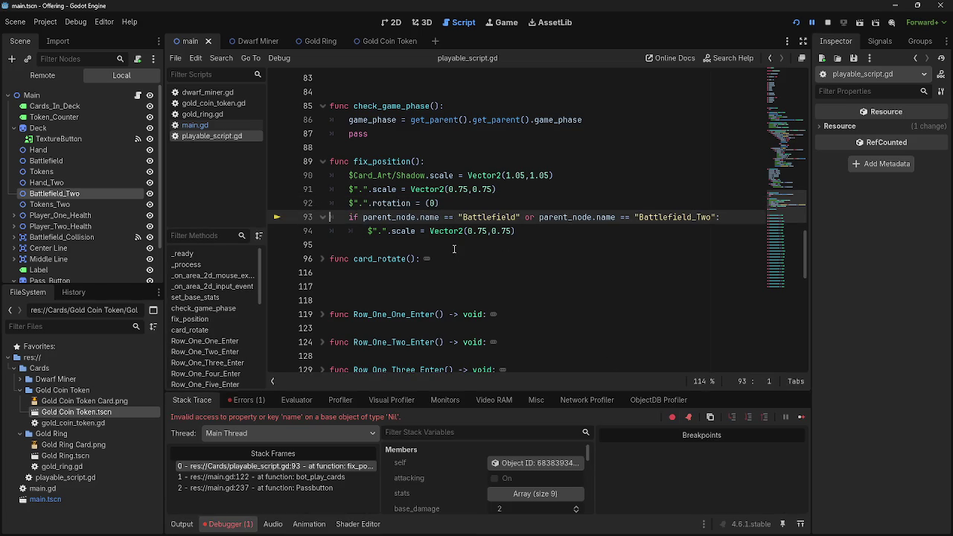
- Restart the game and pass the turn, halting on the Nil 'name' error at line 93
left_click(797, 22)
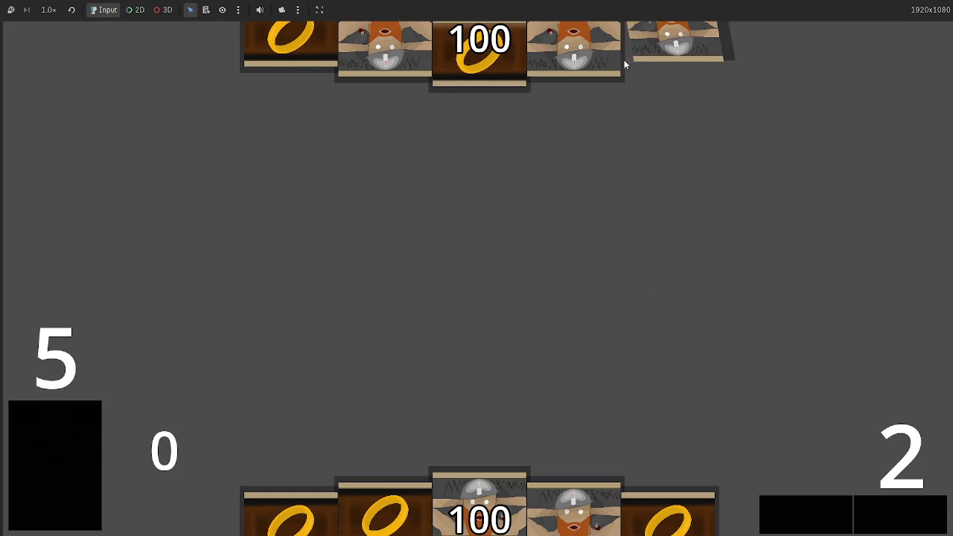
left_click(890, 508)
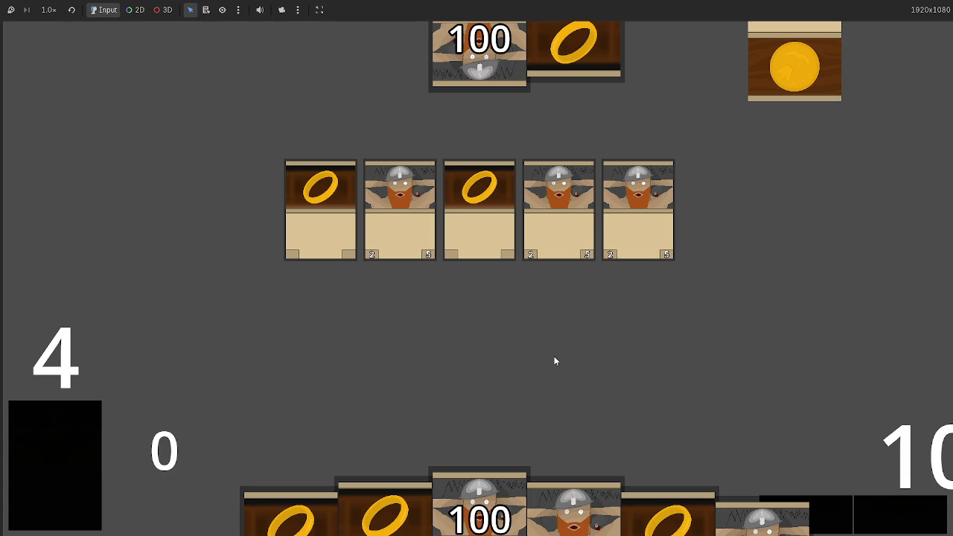
key("F5")
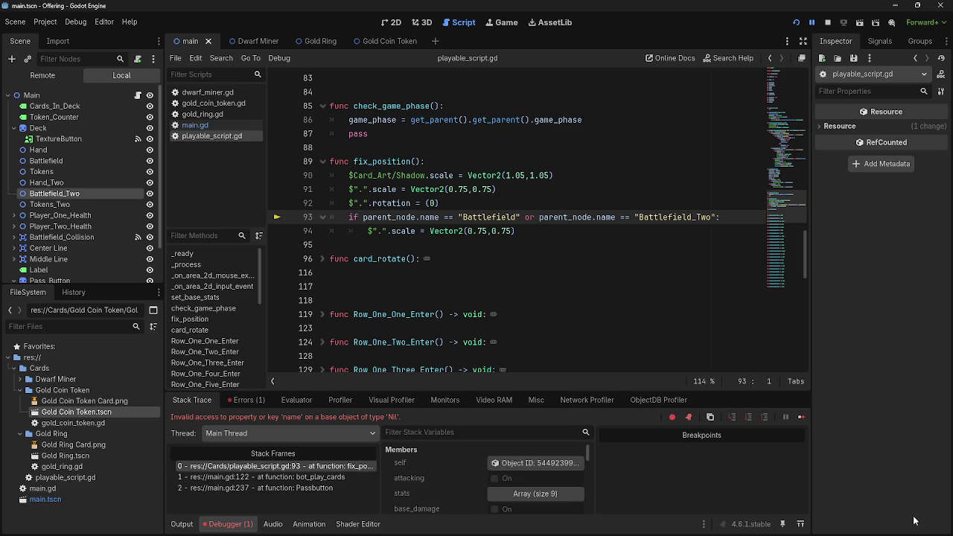
- Relaunch the card game to watch opponent cards land on the upper battlefield
left_click(797, 22)
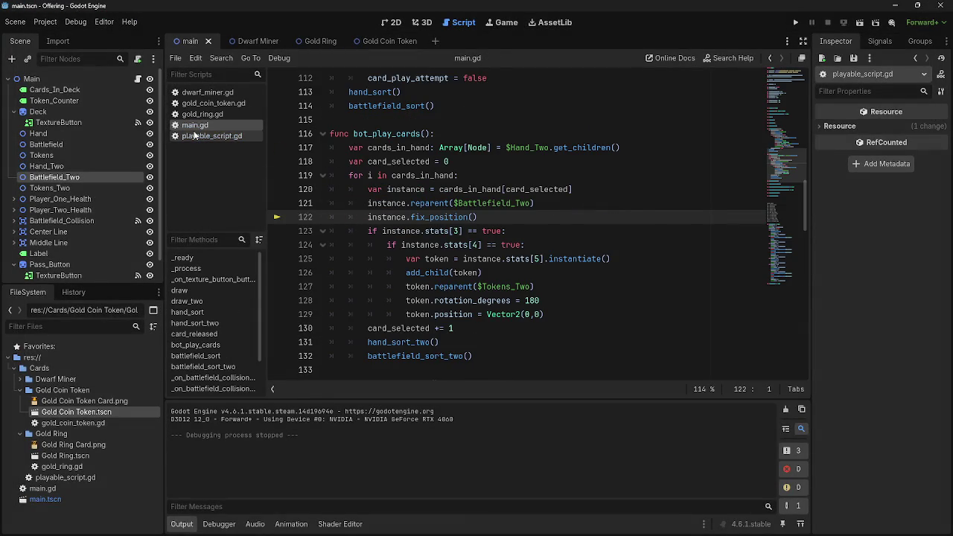
- Open playable_script.gd and look over the check_game_phase function
left_click(216, 136)
scroll(408, 273, "up", 6)
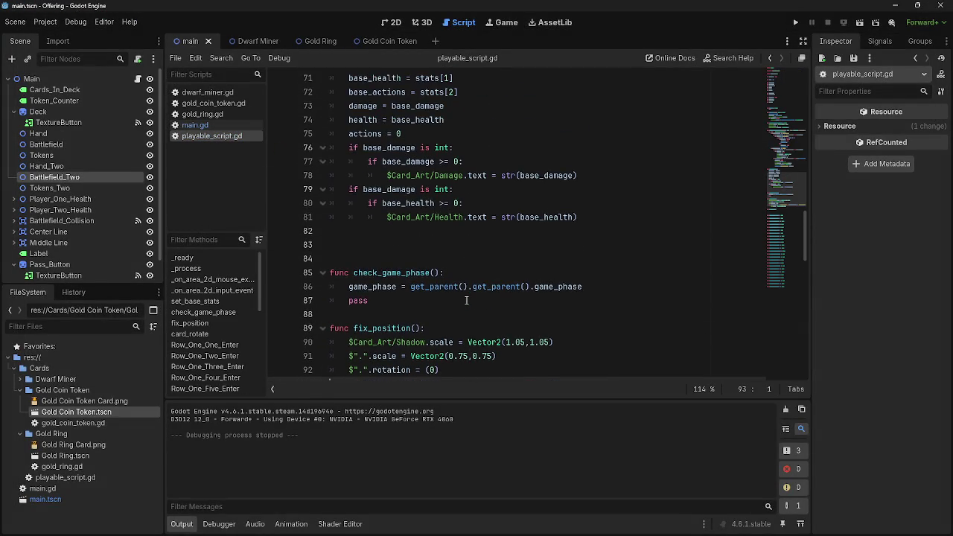
scroll(462, 300, "up", 5)
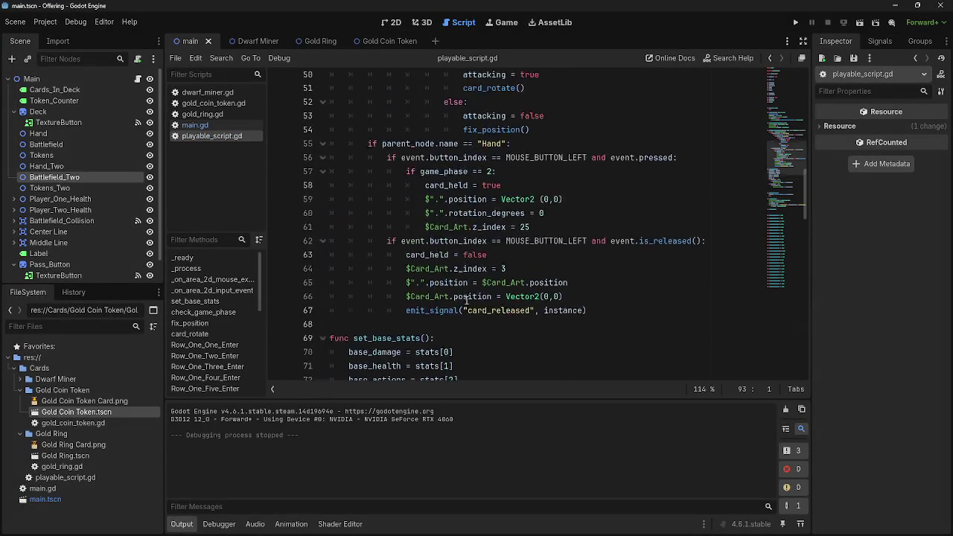
scroll(447, 299, "down", 7)
left_click(432, 286)
left_click(425, 273)
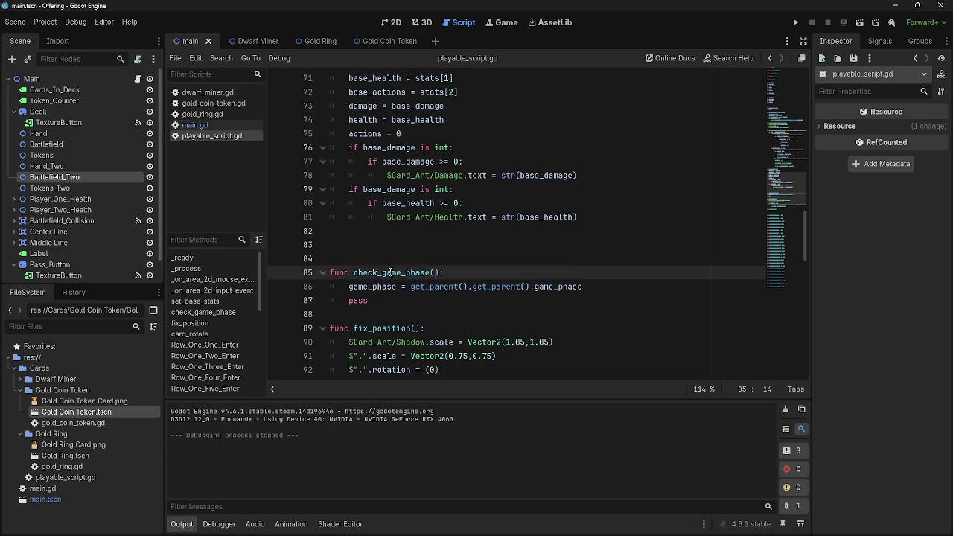
left_click(417, 300)
scroll(416, 303, "down", 1)
- Highlight game_phase and parent_node to trace where they are used and set
double_click(555, 249)
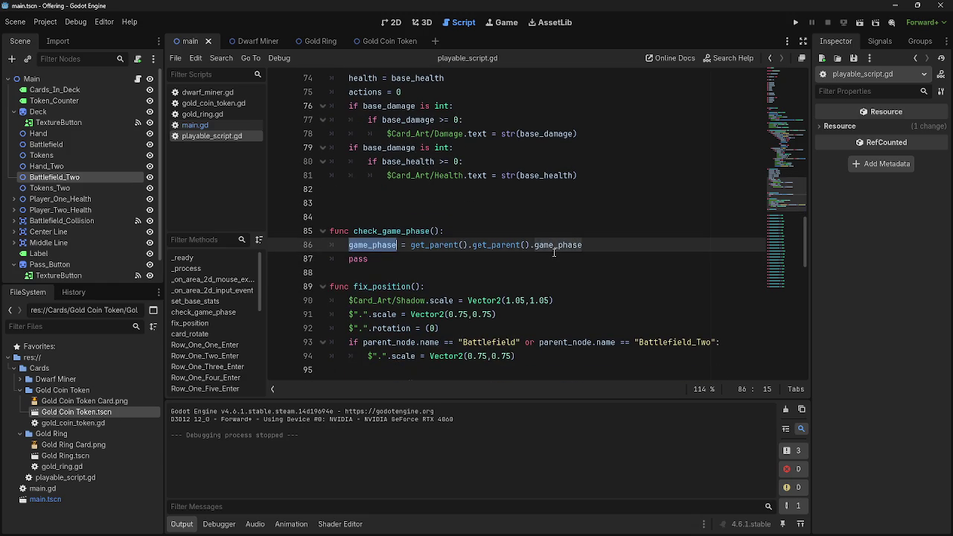
left_click(534, 258)
scroll(531, 298, "up", 14)
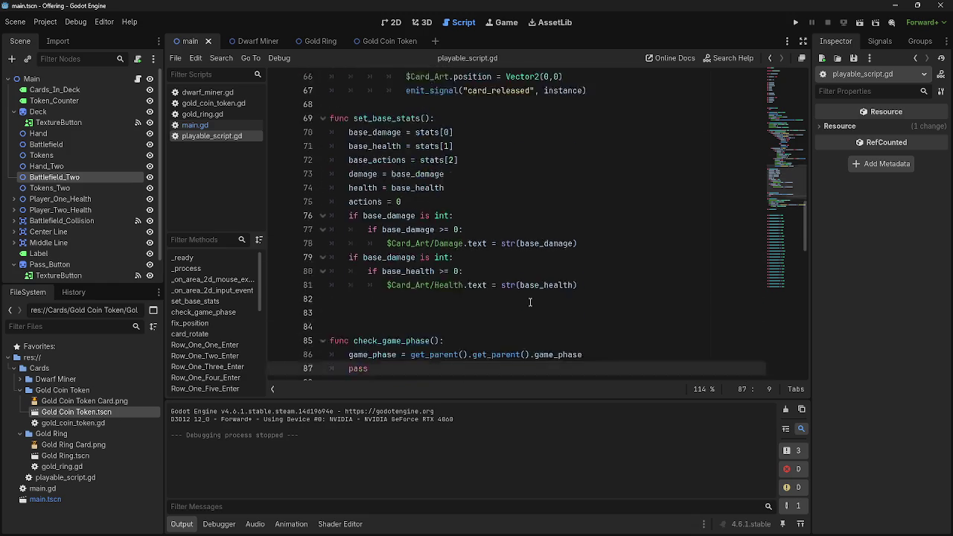
scroll(531, 301, "up", 3)
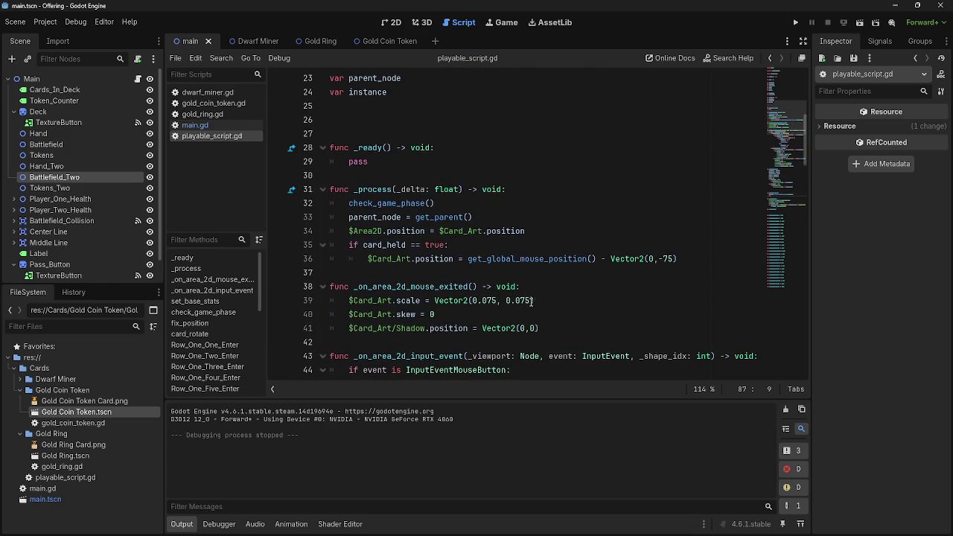
double_click(380, 217)
- Scroll to fix_position and its 0.75 Battlefield scale line
scroll(434, 293, "up", 3)
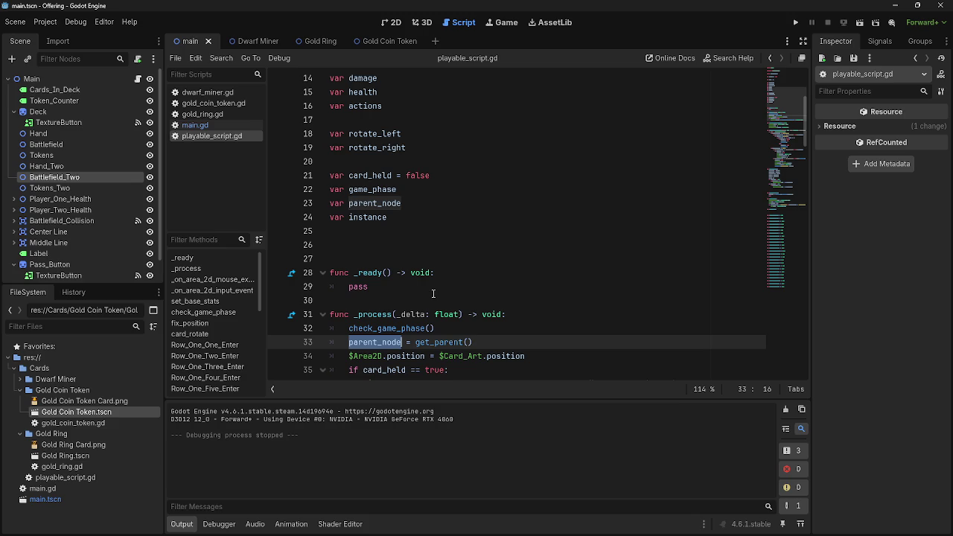
scroll(433, 293, "down", 7)
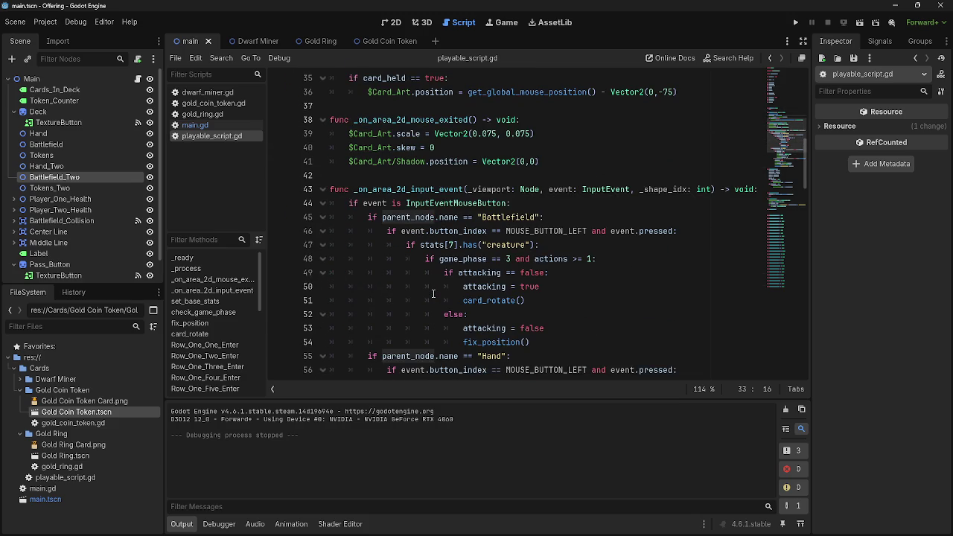
scroll(433, 294, "down", 2)
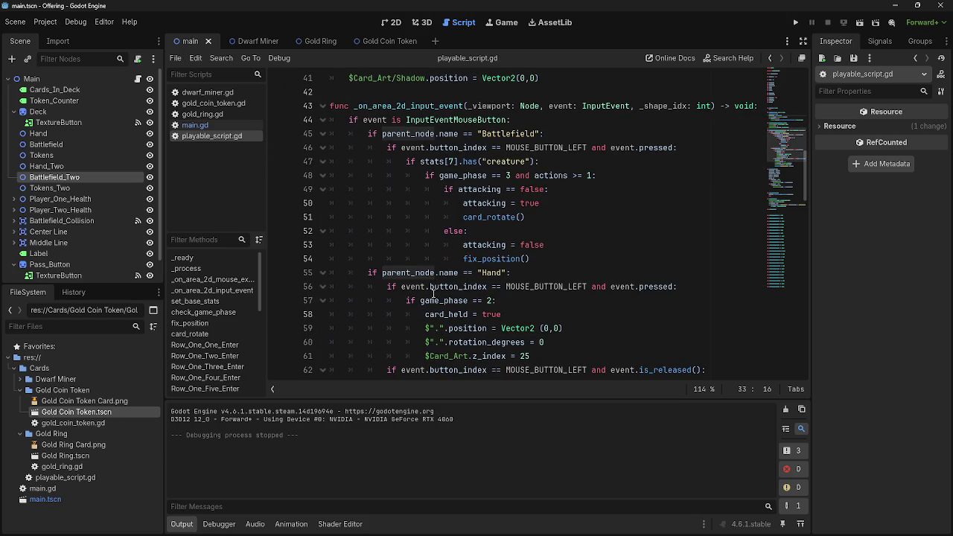
scroll(433, 293, "down", 1)
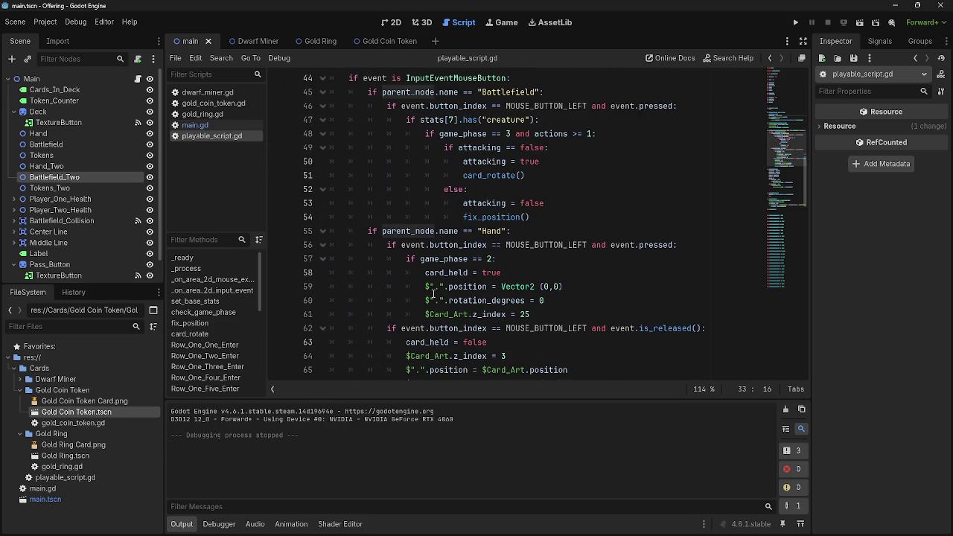
scroll(433, 293, "down", 14)
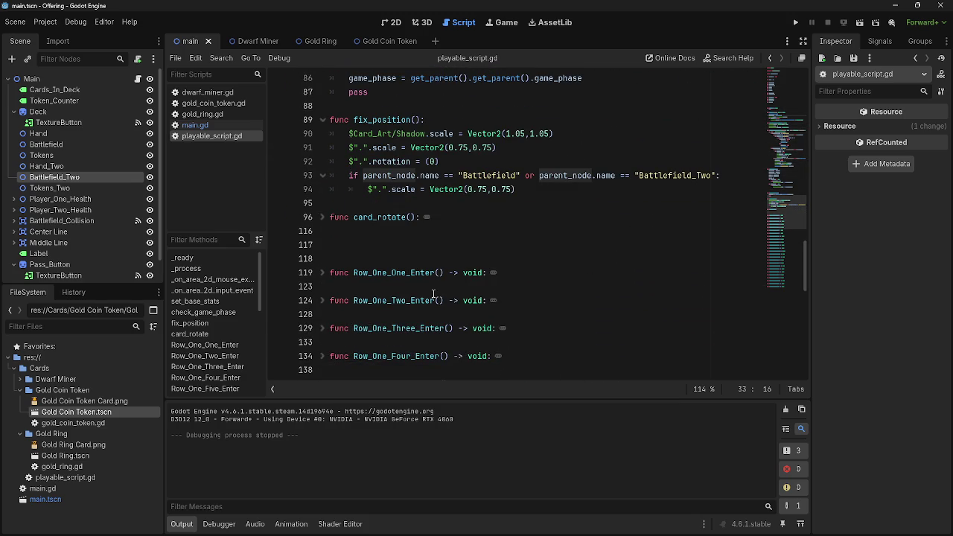
left_click(578, 190)
scroll(536, 246, "up", 1)
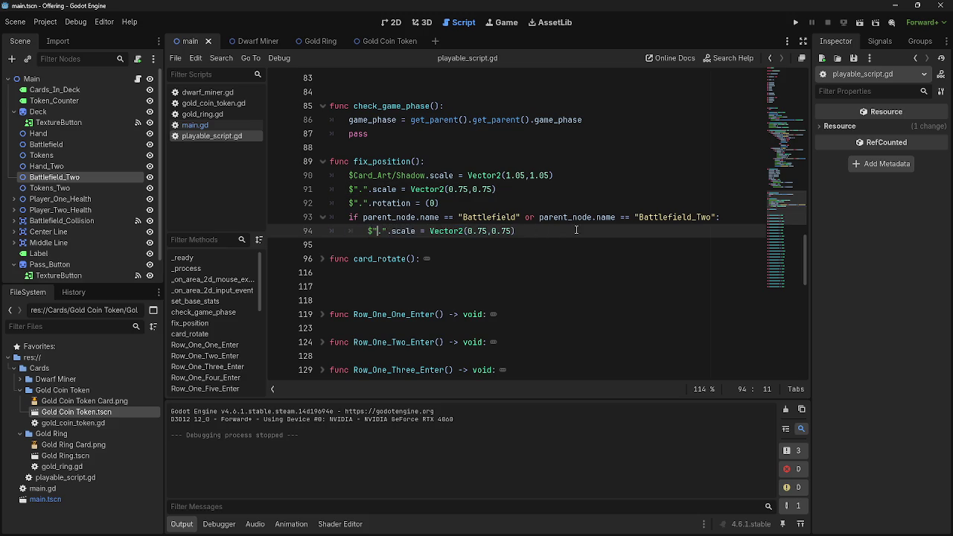
- Delete the 'if parent_node.name' Battlefield check and its scale line (lines 93–94), then run the game with F5
left_click(534, 231)
key("shift+Home")
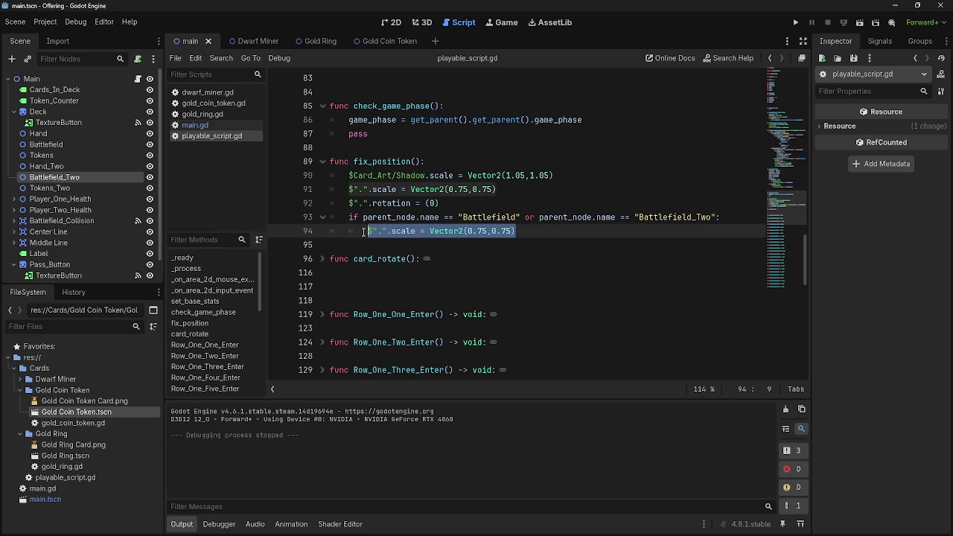
left_click(539, 232)
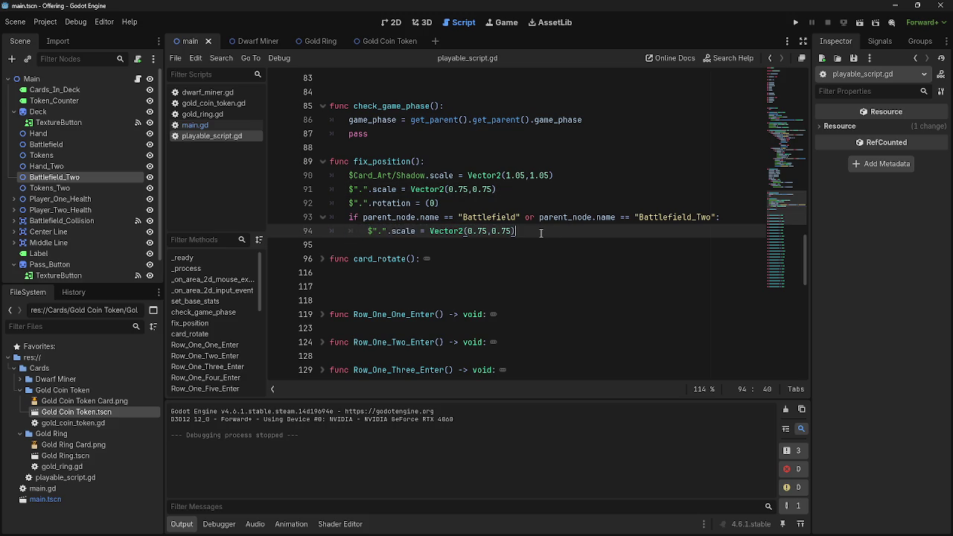
left_click_drag(349, 189, 378, 189)
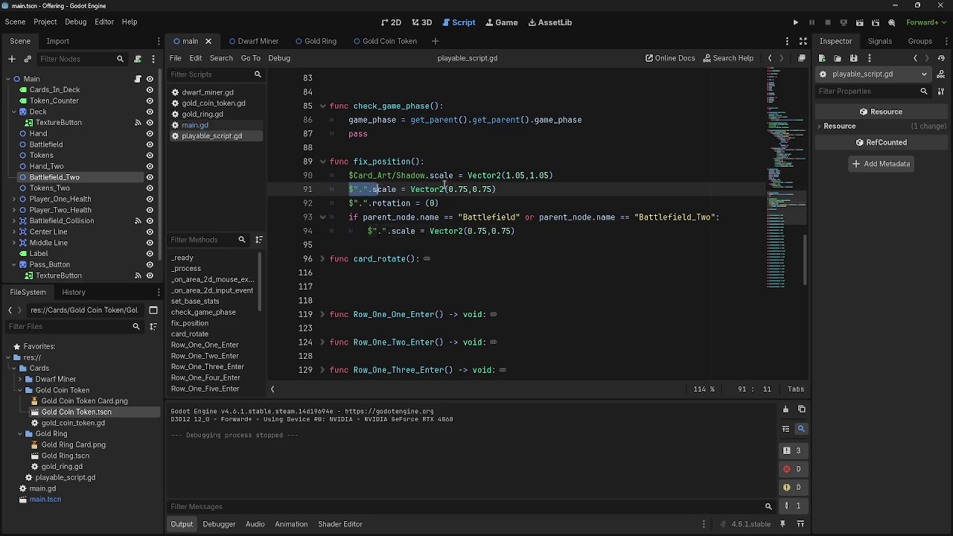
left_click_drag(445, 184, 565, 186)
left_click(564, 187)
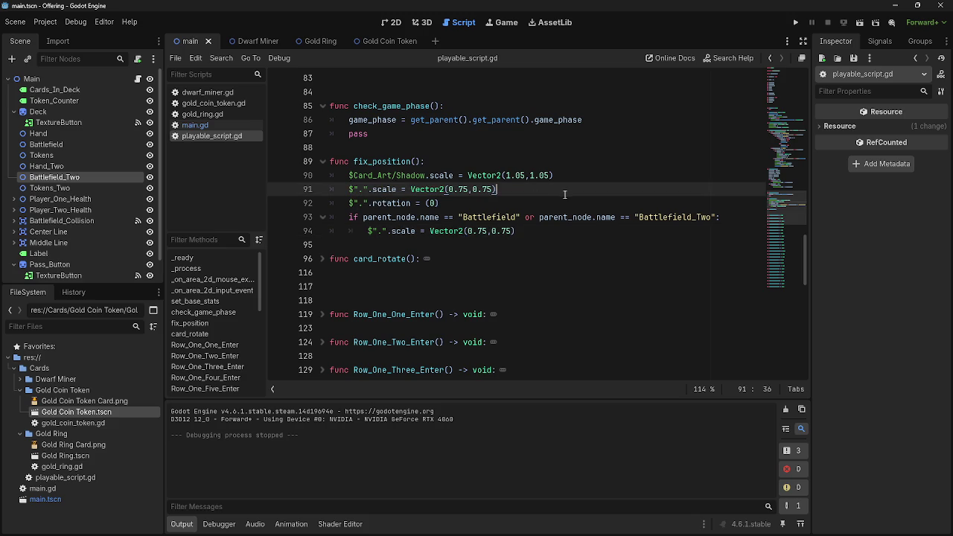
left_click(563, 233)
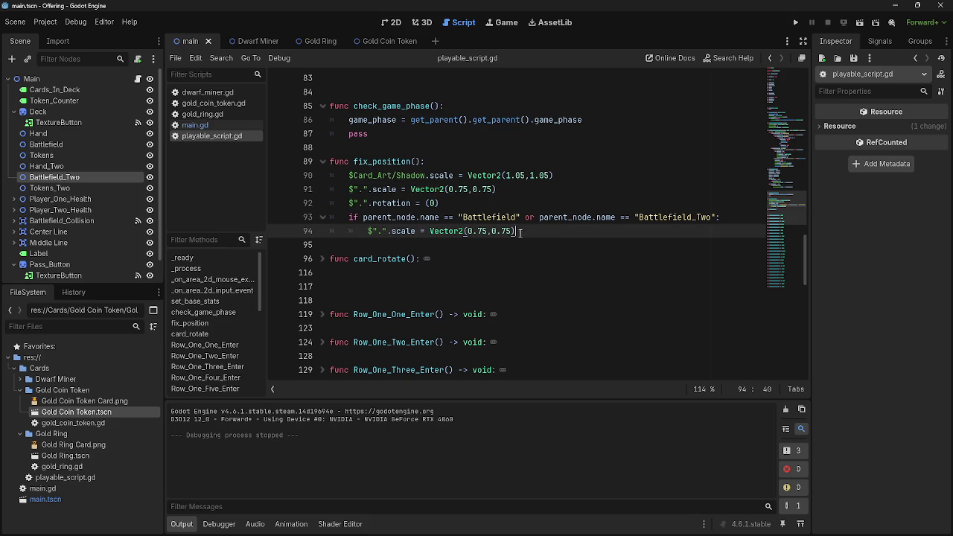
left_click_drag(517, 233, 344, 220)
key("ctrl+c")
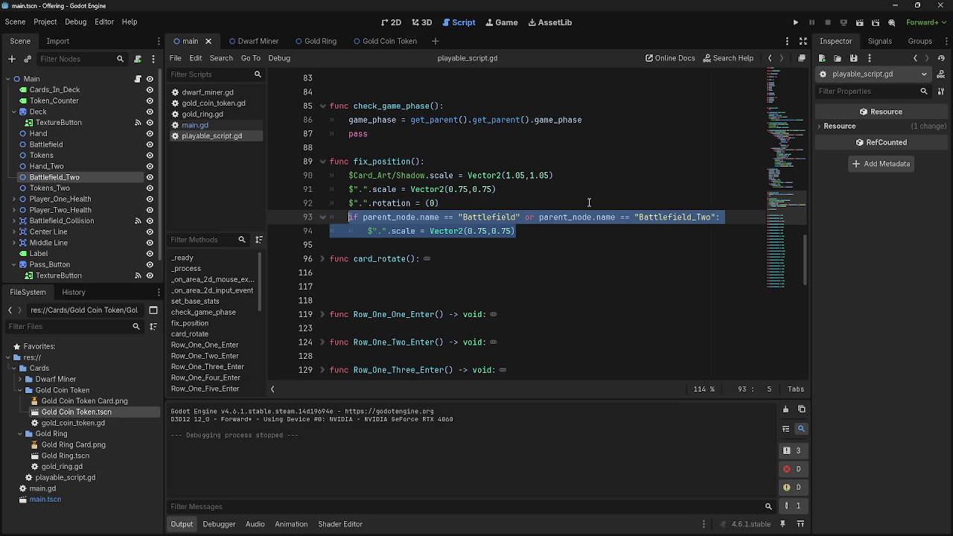
key("BackSpace")
key("BackSpace")
key("BackSpace")
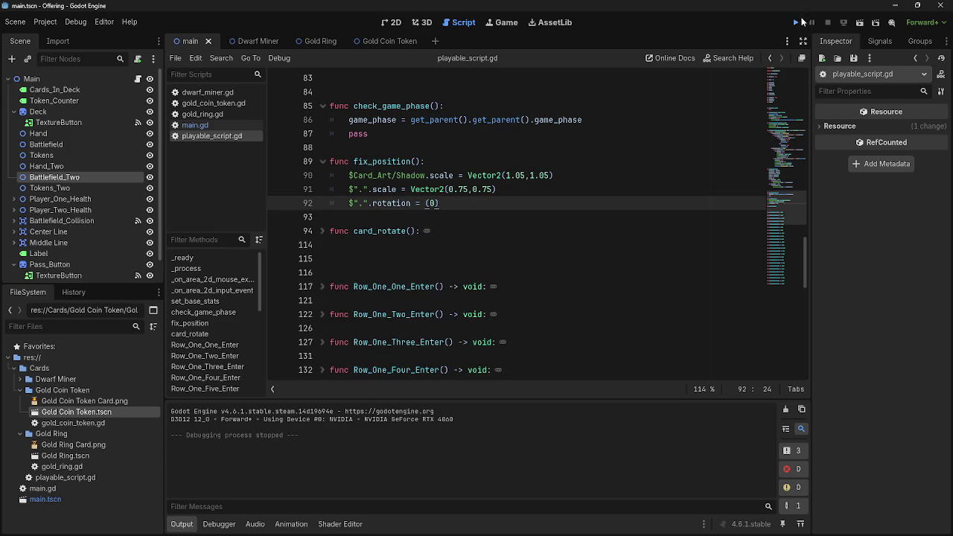
key("F5")
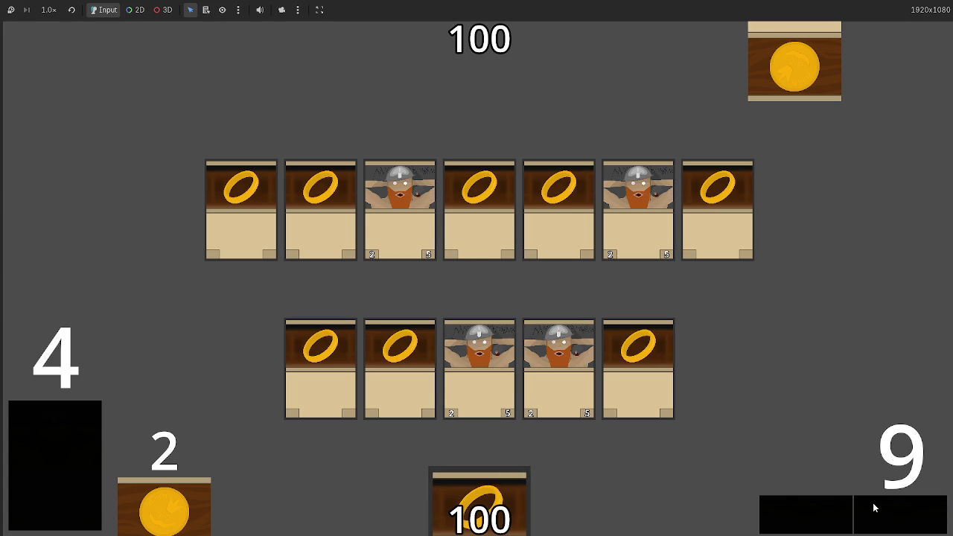
- Stop the game, restore the Battlefield check, then delete lines 93–94 and the leftover blank line again
key("F8")
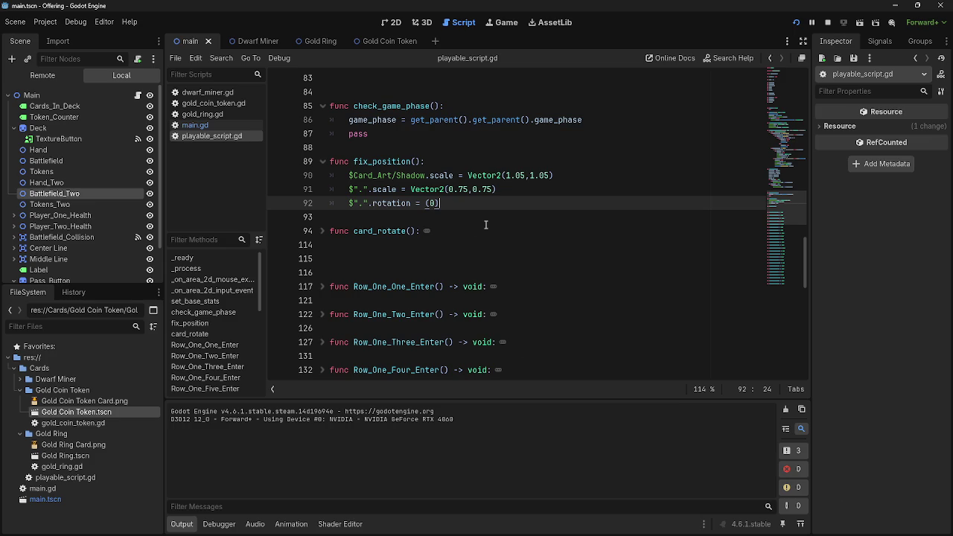
key("ctrl+v")
left_click(354, 216)
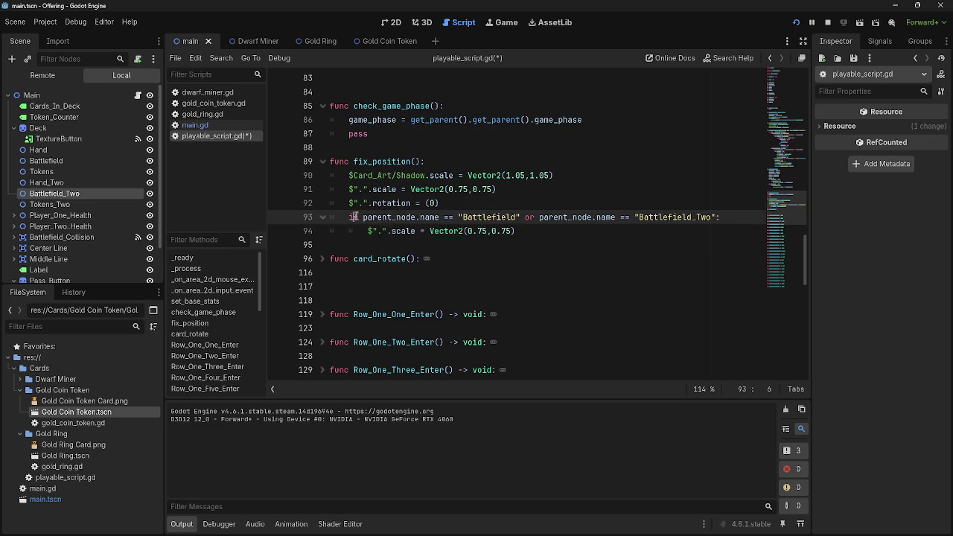
mouse_move(354, 217)
left_mouse_down()
mouse_move(562, 220)
mouse_move(566, 233)
left_mouse_up()
left_click(662, 222)
left_click(582, 237)
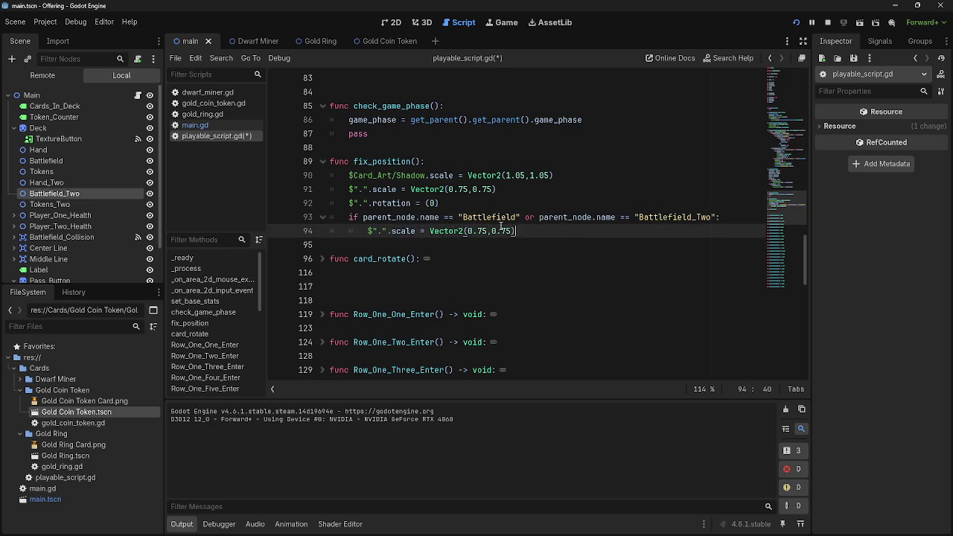
key("shift+Up")
key("shift+Home")
key("BackSpace")
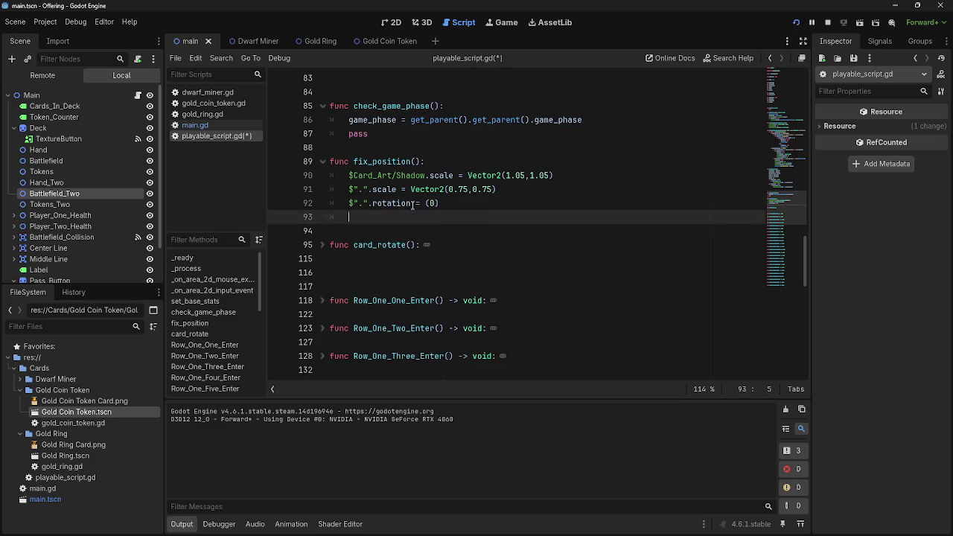
key("BackSpace")
key("BackSpace")
- Inspect the 0.75 scale values on line 91 of fix_position
double_click(385, 190)
left_click(473, 190)
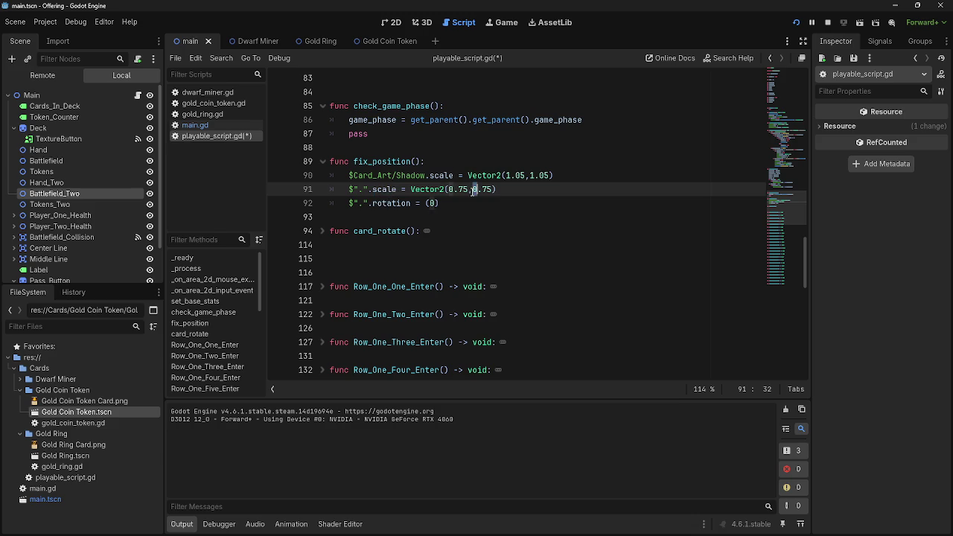
left_click(490, 190)
scroll(491, 190, "up", 5)
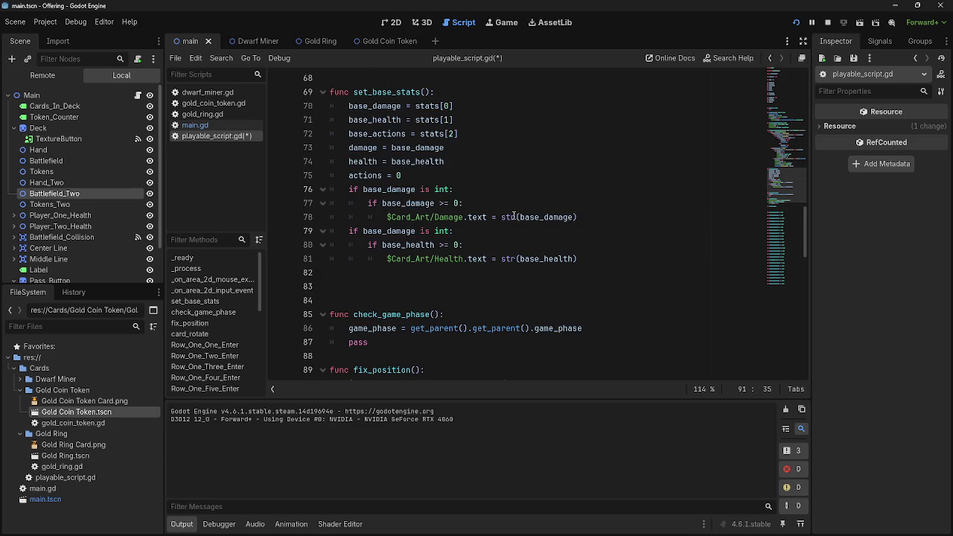
- Search main.gd for 'fix_pos' and step through the first matches
left_click(195, 125)
key("ctrl+f")
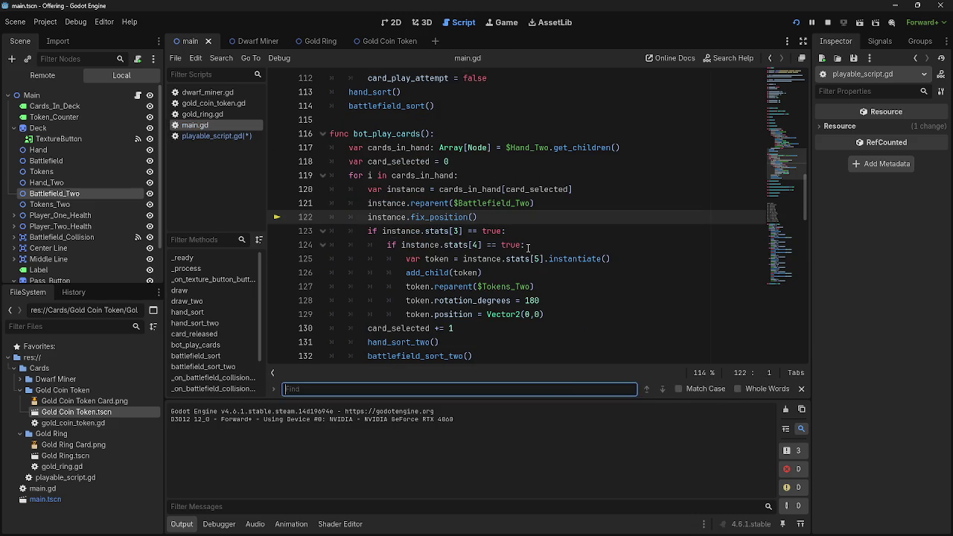
type("fix_pos")
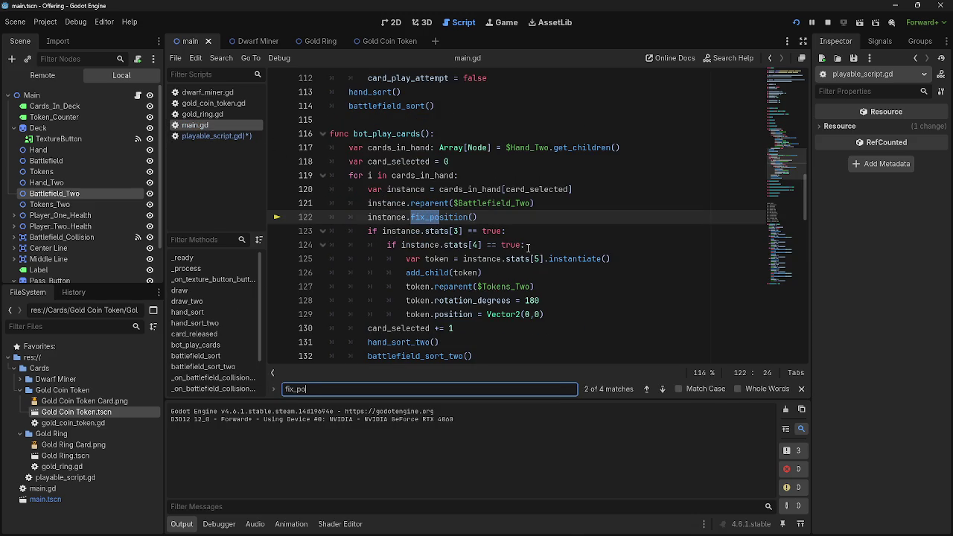
left_click(647, 388)
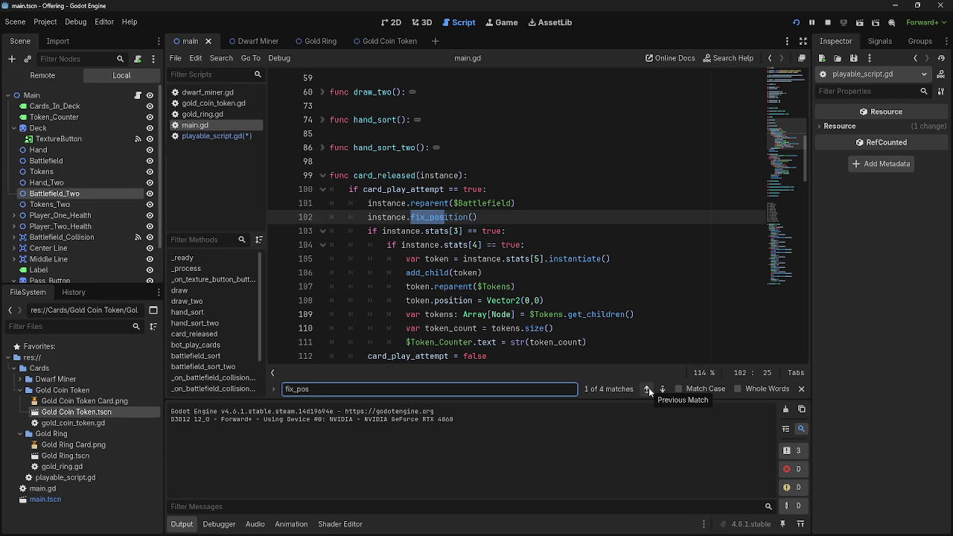
left_click(663, 390)
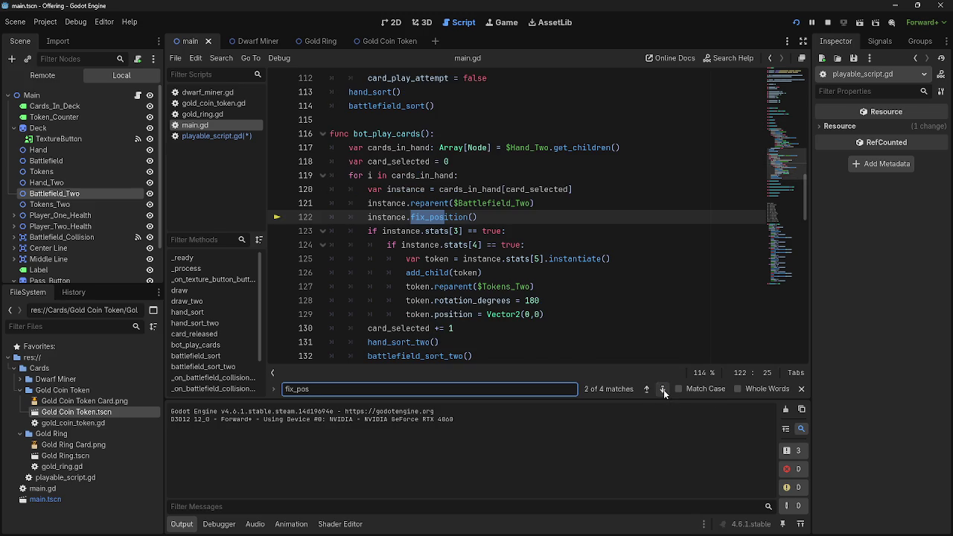
left_click(664, 390)
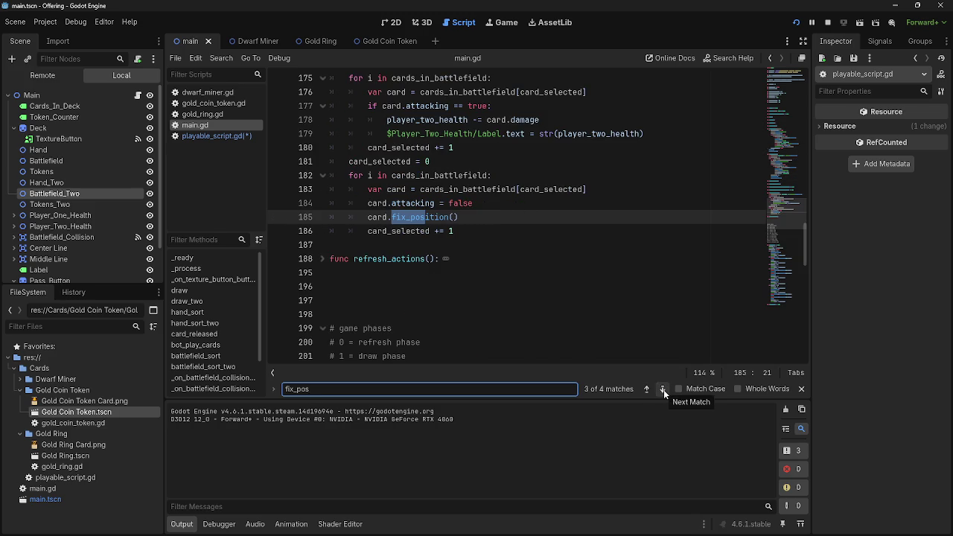
- Move to the fourth fix_pos match inside all_attacks and close the find bar
scroll(656, 347, "up", 2)
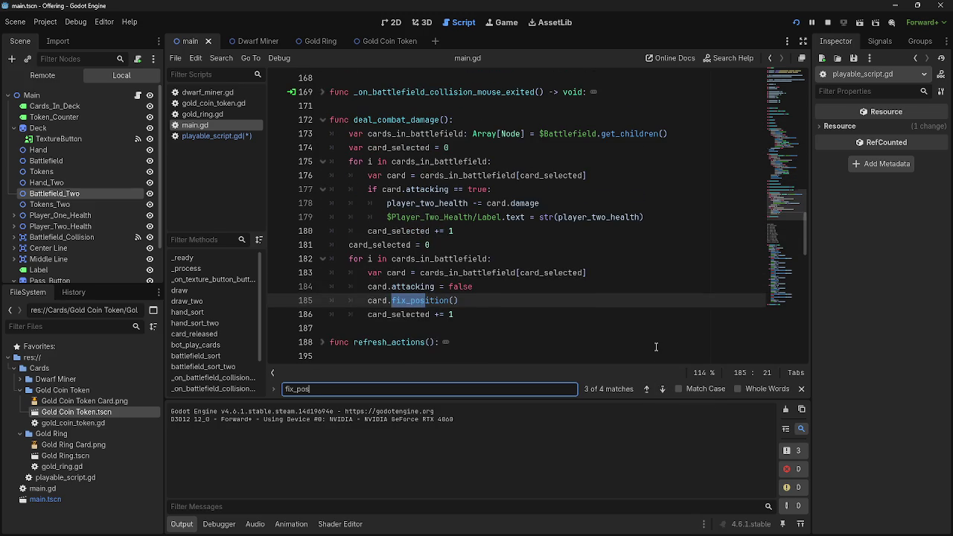
left_click(664, 390)
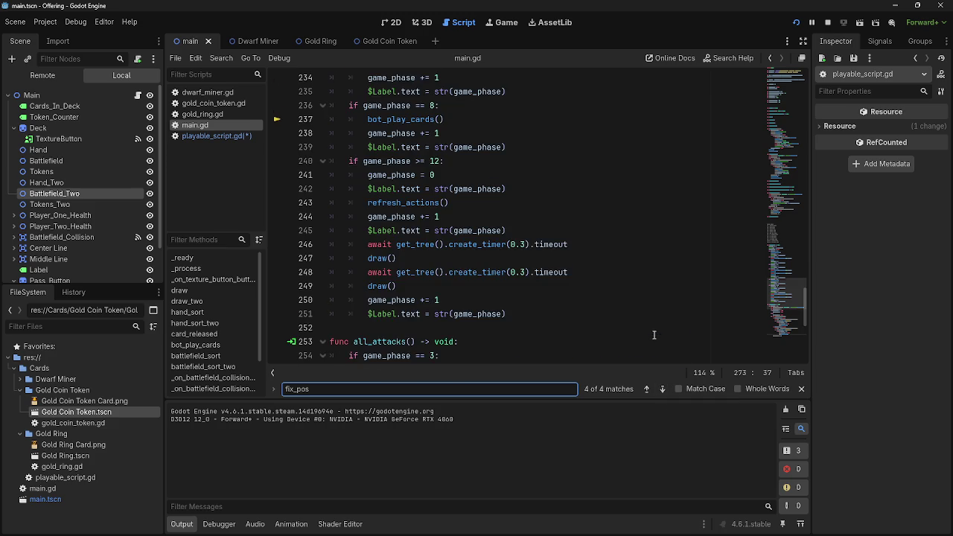
scroll(654, 335, "down", 6)
left_click(646, 390)
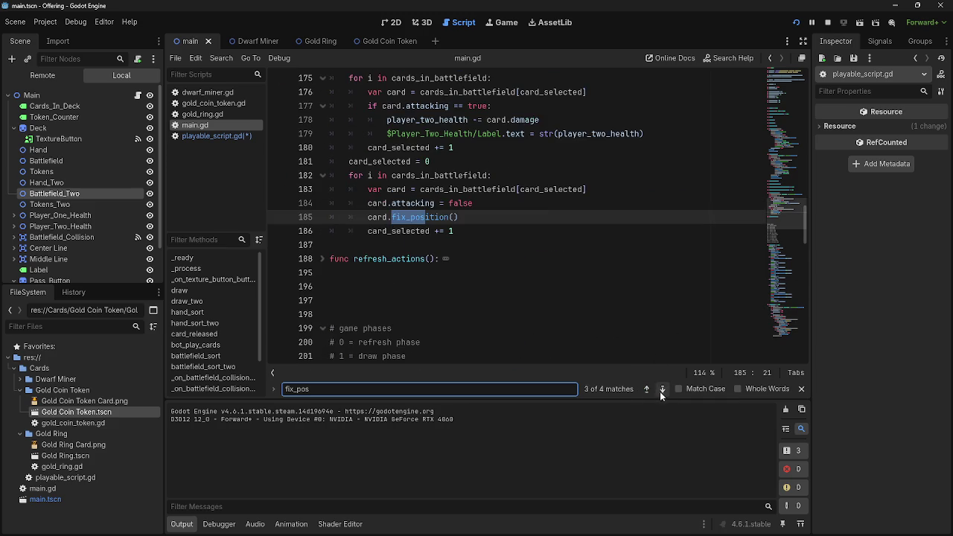
left_click(662, 389)
scroll(649, 345, "up", 1)
scroll(650, 345, "down", 2)
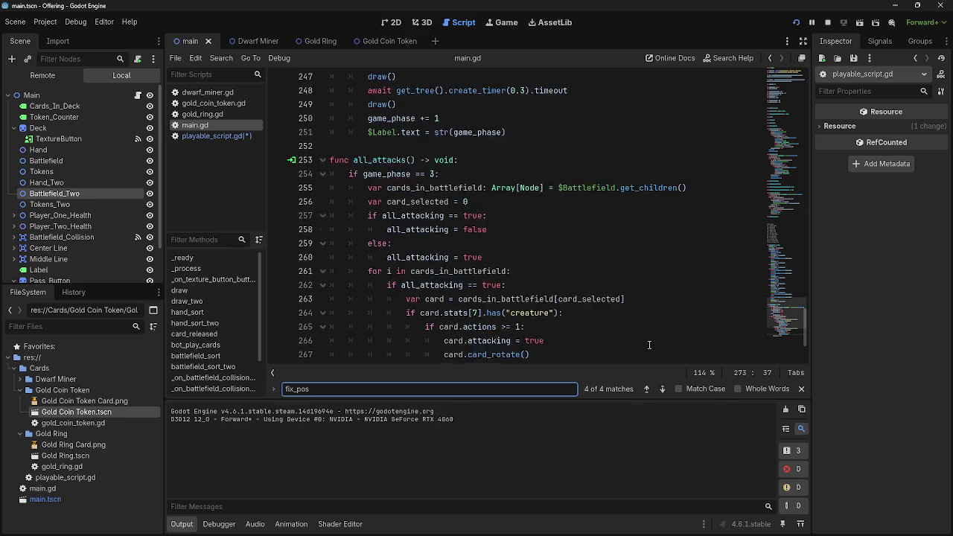
left_click(647, 355)
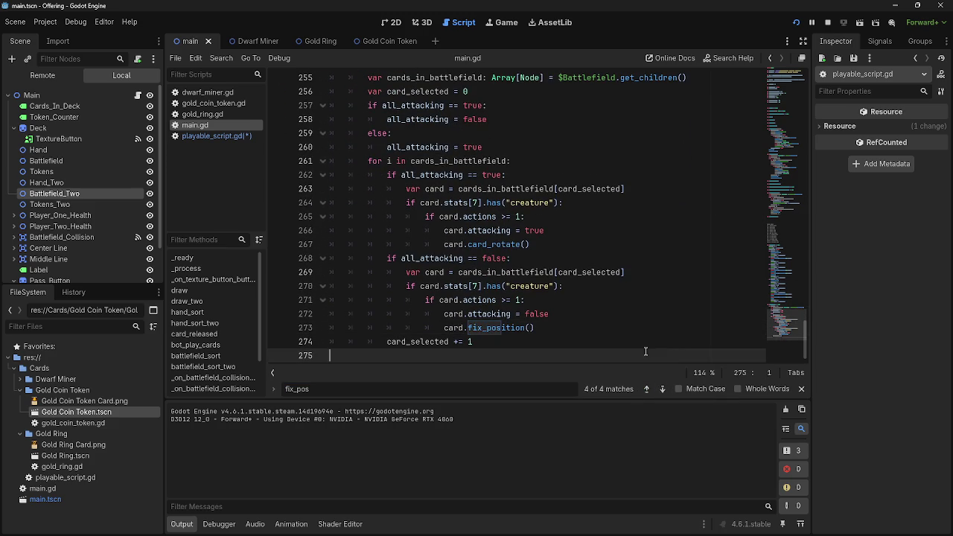
left_click(801, 388)
- Fold the all_attacks and Passbutton functions in main.gd
scroll(332, 323, "up", 2)
scroll(332, 283, "up", 2)
left_click(323, 190)
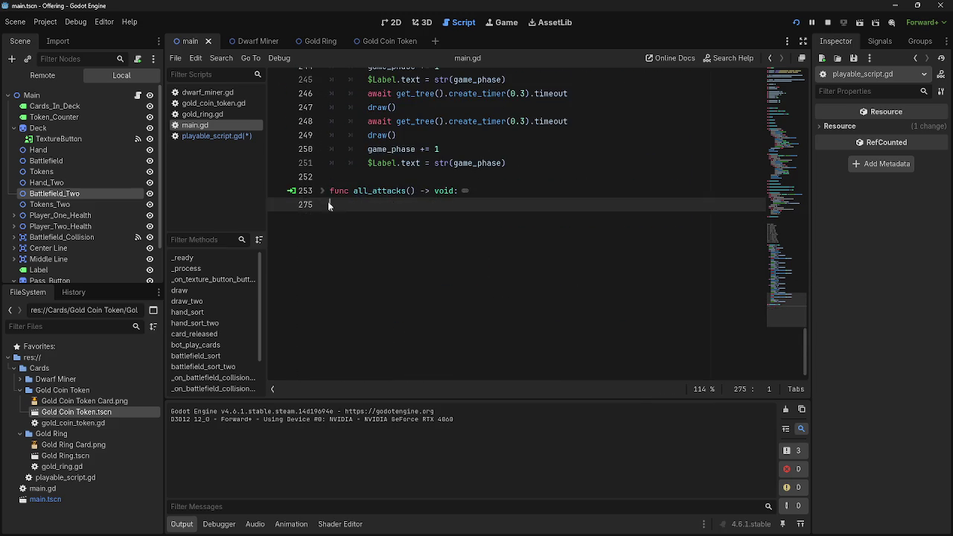
scroll(336, 223, "up", 5)
scroll(348, 276, "up", 8)
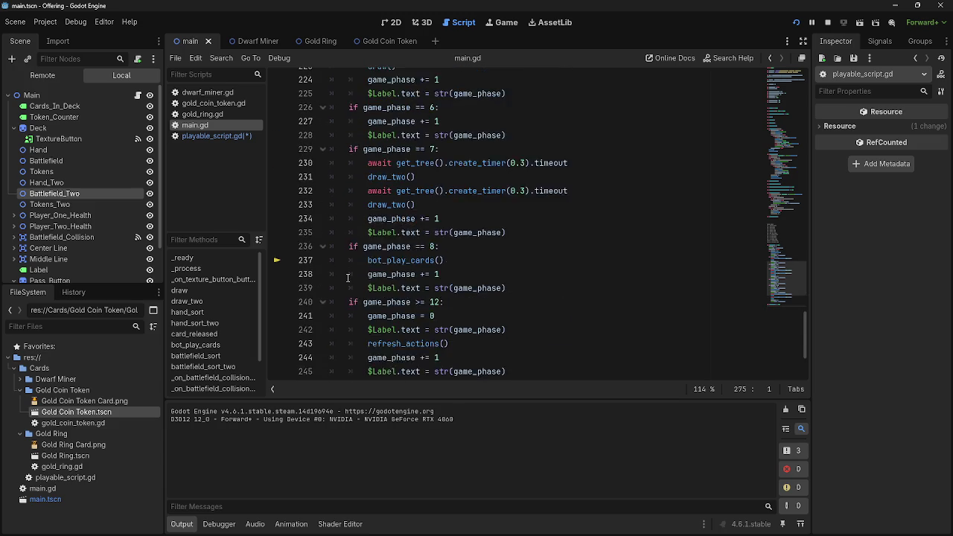
scroll(346, 298, "up", 3)
scroll(331, 187, "down", 3)
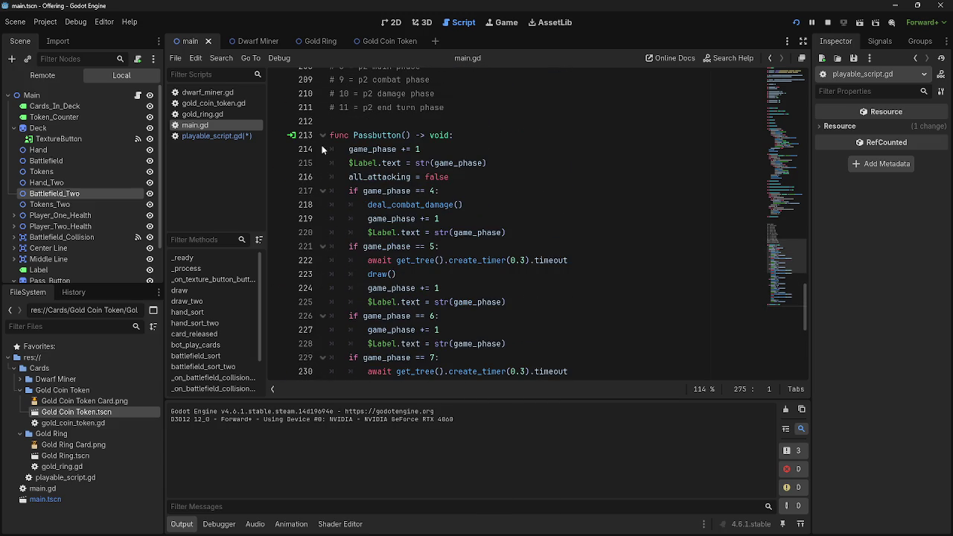
left_click(323, 136)
- Fold the game phases comment, delete the two blank lines above it, and unfold Passbutton
scroll(324, 154, "up", 8)
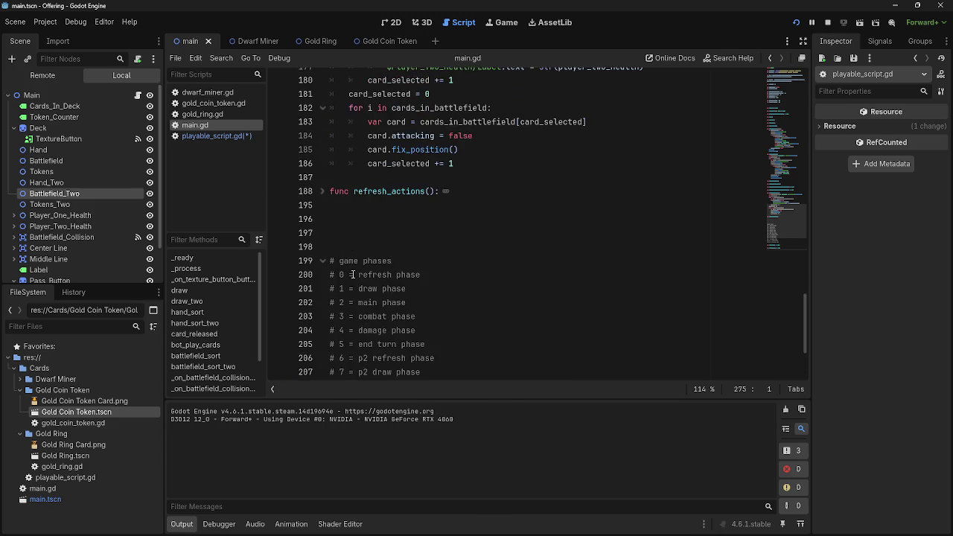
scroll(353, 274, "down", 4)
scroll(354, 274, "up", 3)
scroll(353, 274, "up", 1)
left_click(322, 218)
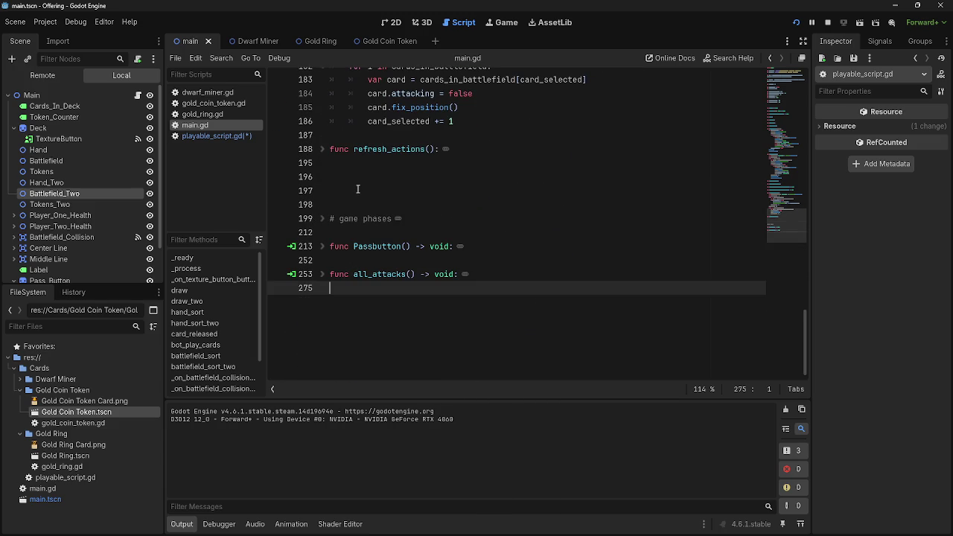
left_click(359, 190)
key("BackSpace")
key("BackSpace")
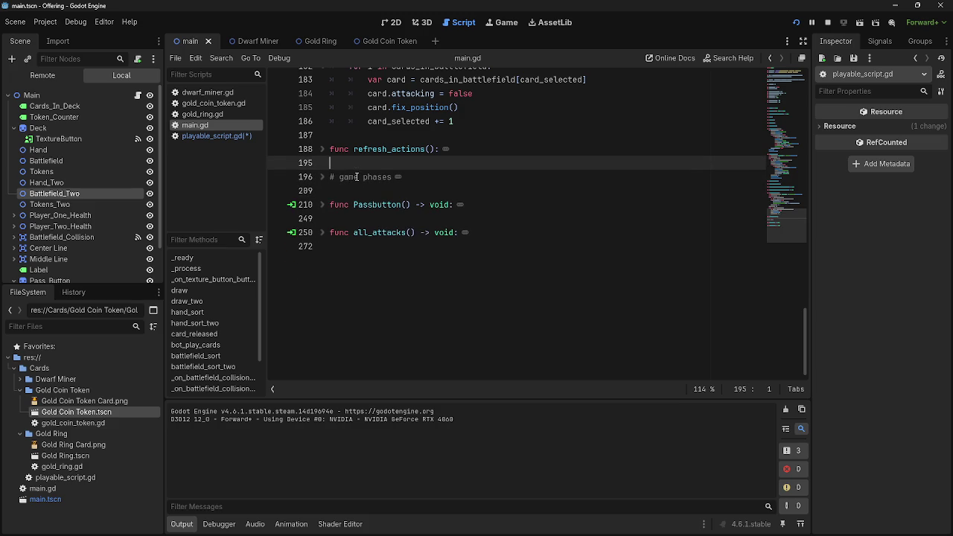
left_click(323, 204)
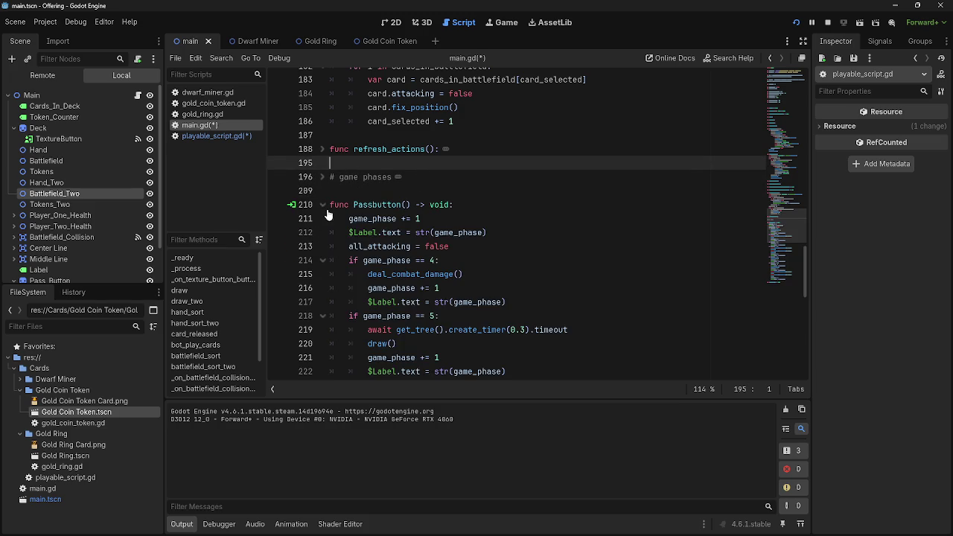
- Check the phase comment on line 206, '# 9 = p2 combat phase'
scroll(436, 246, "up", 1)
scroll(436, 245, "down", 13)
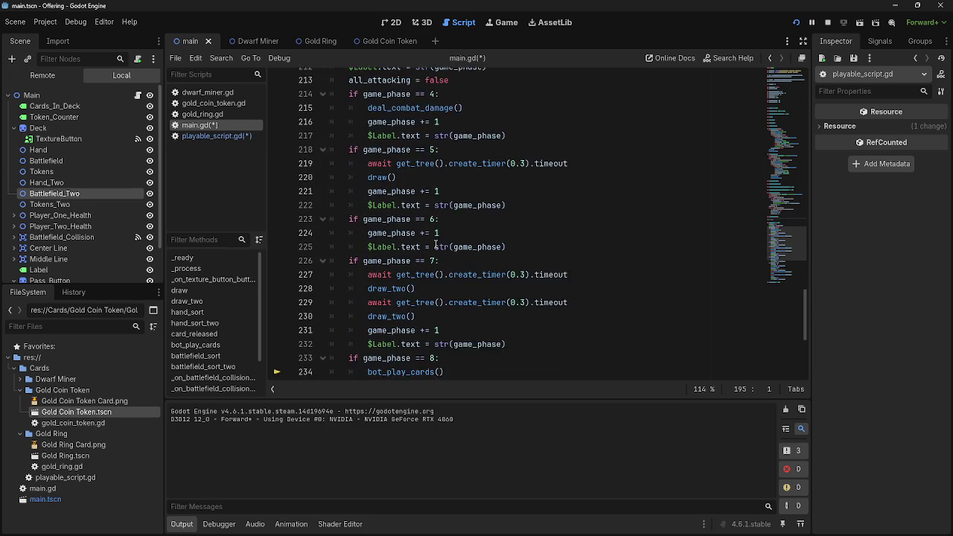
scroll(451, 257, "up", 11)
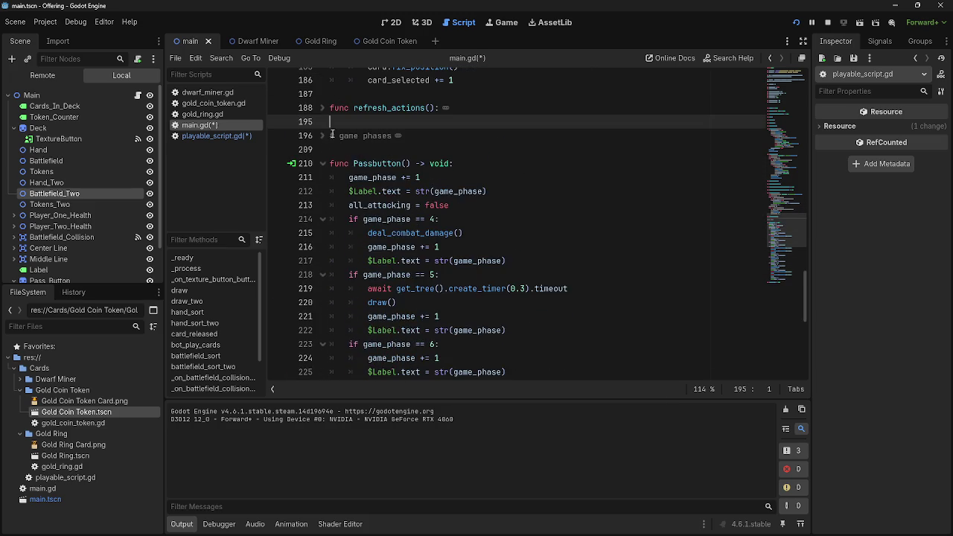
double_click(444, 275)
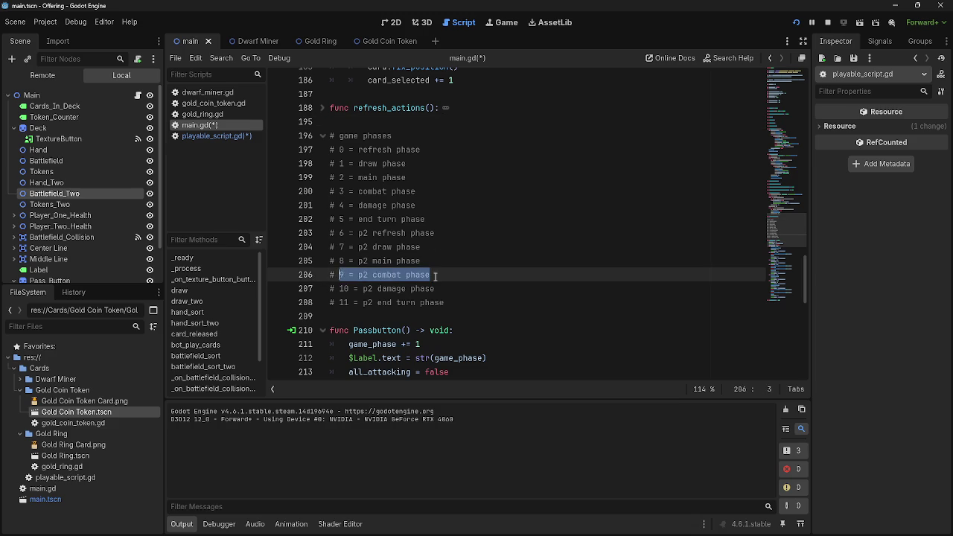
left_click(444, 275)
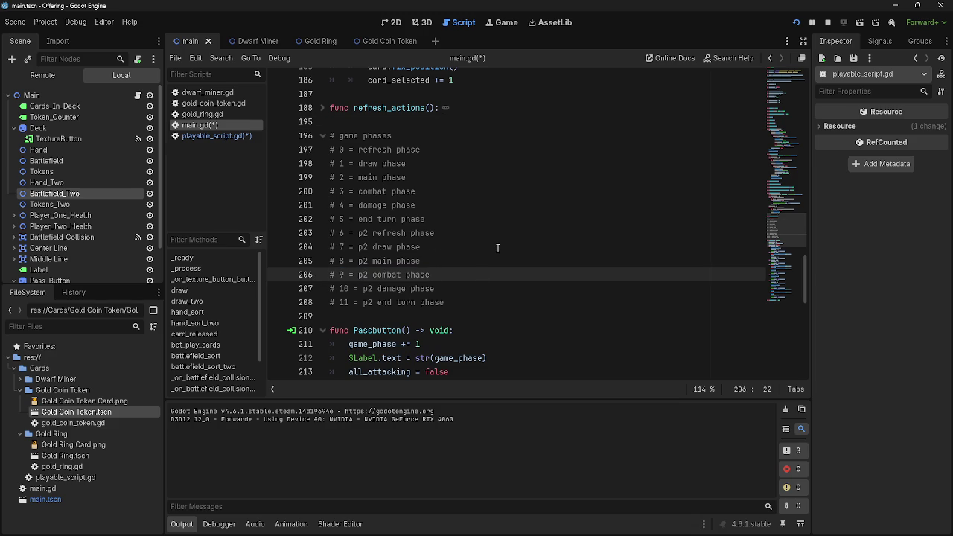
scroll(498, 248, "down", 4)
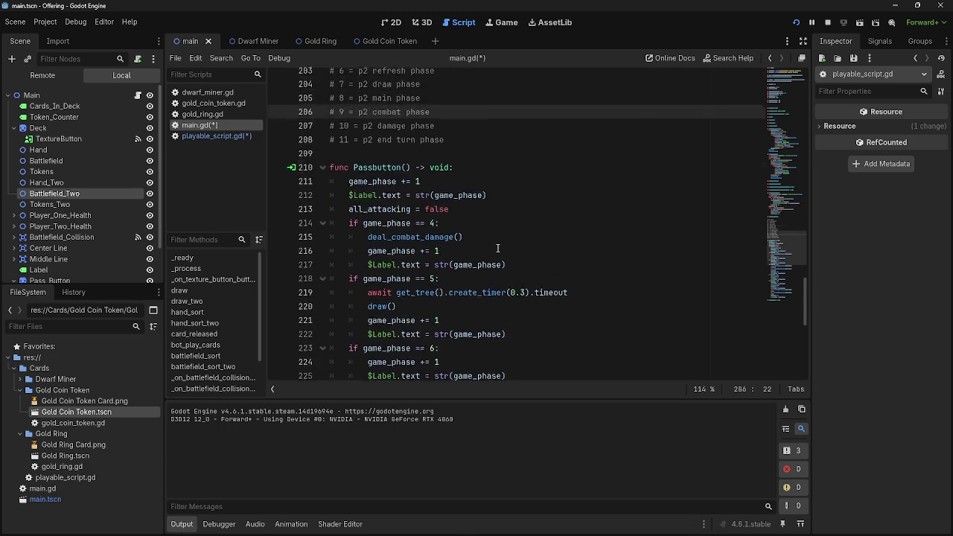
scroll(572, 197, "up", 6)
- Test-run and stop the game, then switch to the Dwarf Miner scene
key("F5")
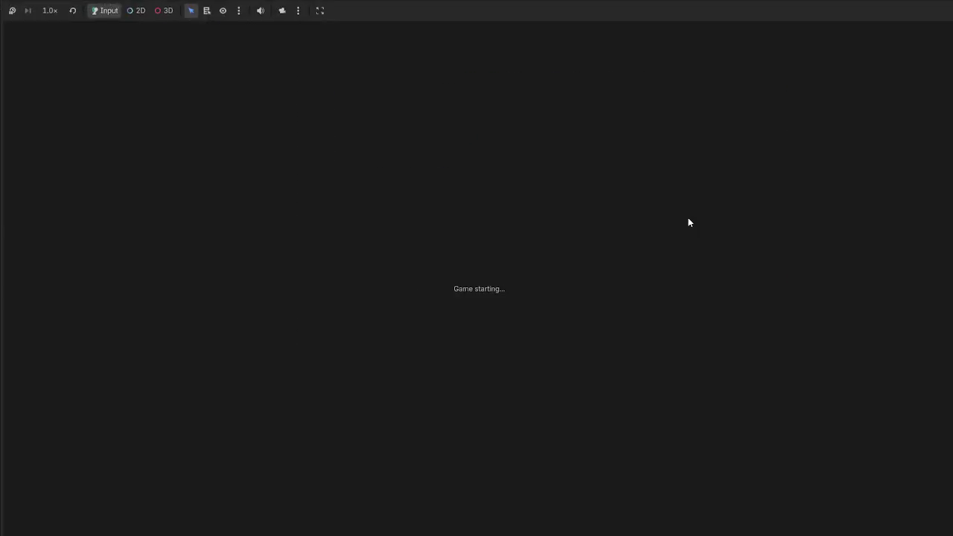
key("F8")
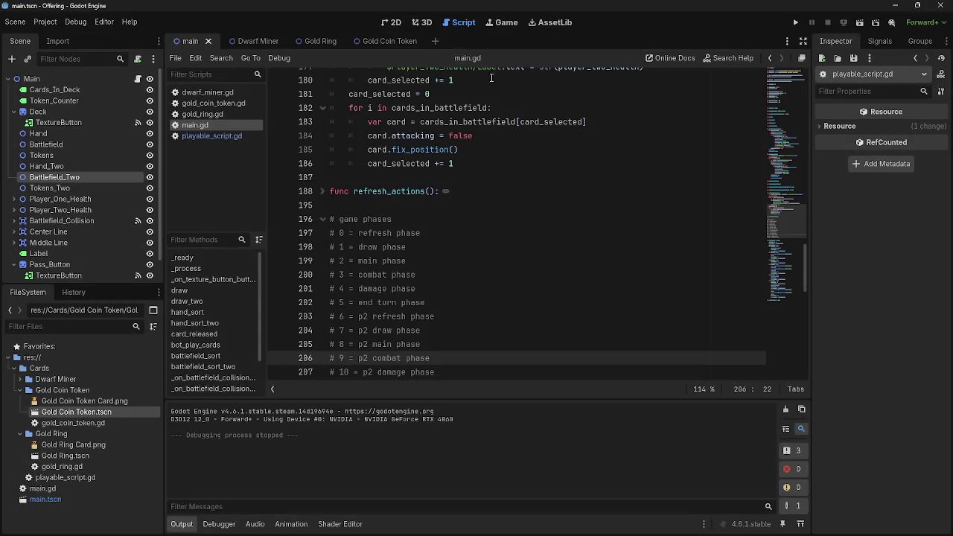
left_click(255, 41)
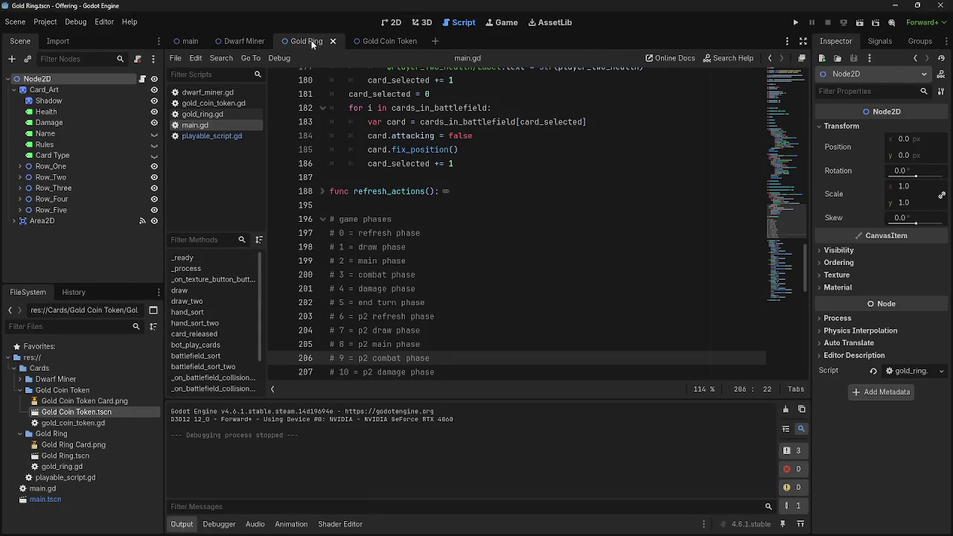
- Open playable_script.gd with the cursor after line 91's closing parenthesis in fix_position
left_click(211, 136)
scroll(521, 238, "down", 4)
left_click(522, 234)
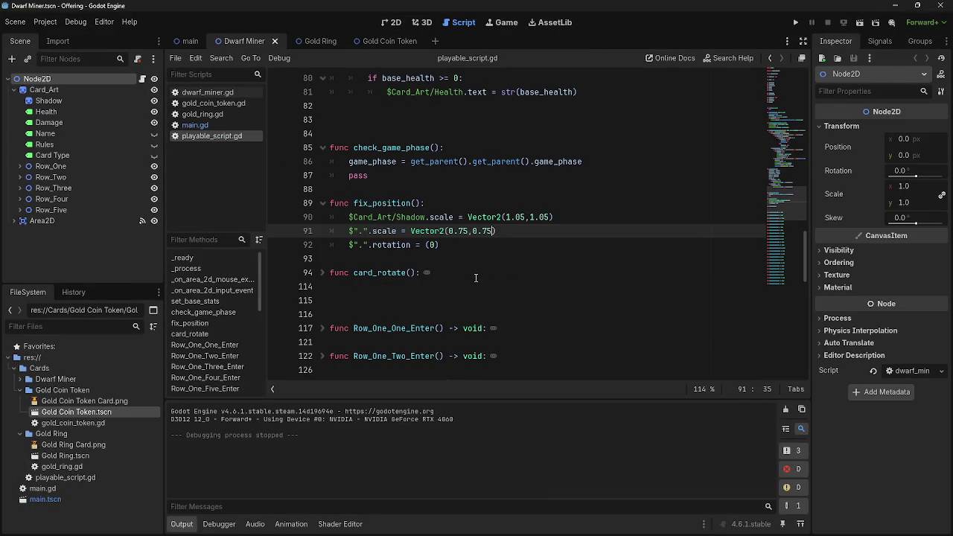
key("Right")
left_click_drag(500, 251, 330, 208)
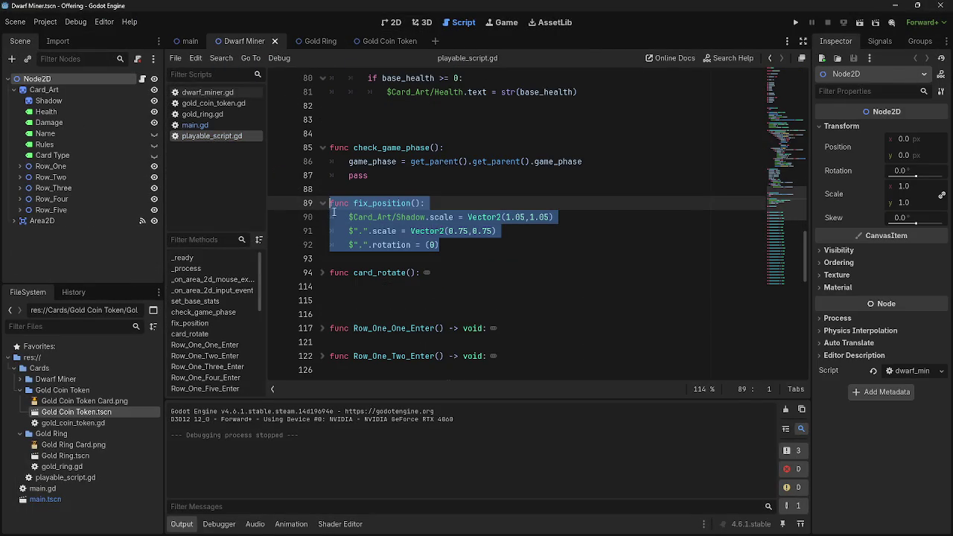
left_click(500, 251)
left_click(521, 230)
key("Down")
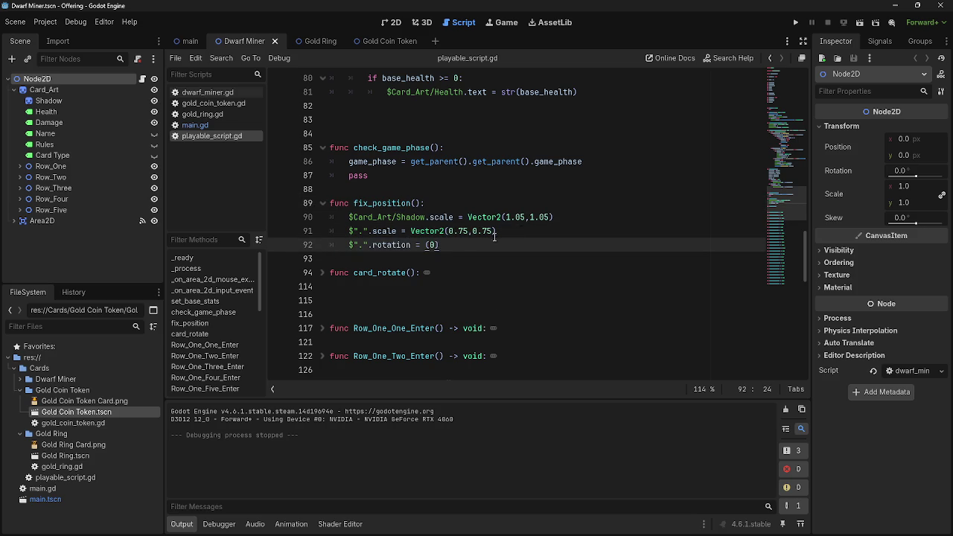
key("Up")
key("Return")
type("if parnte")
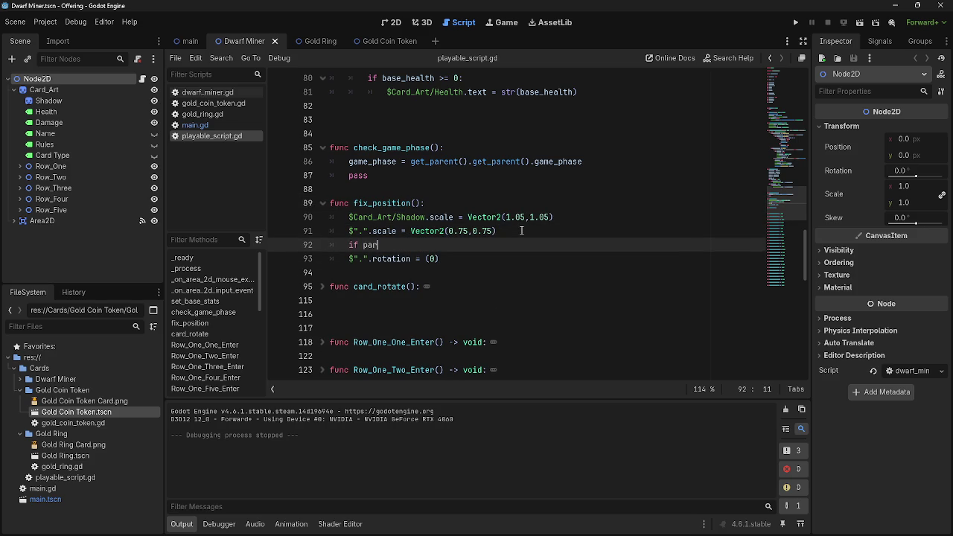
key("BackSpace")
key("BackSpace")
key("BackSpace")
type("e")
key("Return")
key("BackSpace")
key("BackSpace")
key("BackSpace")
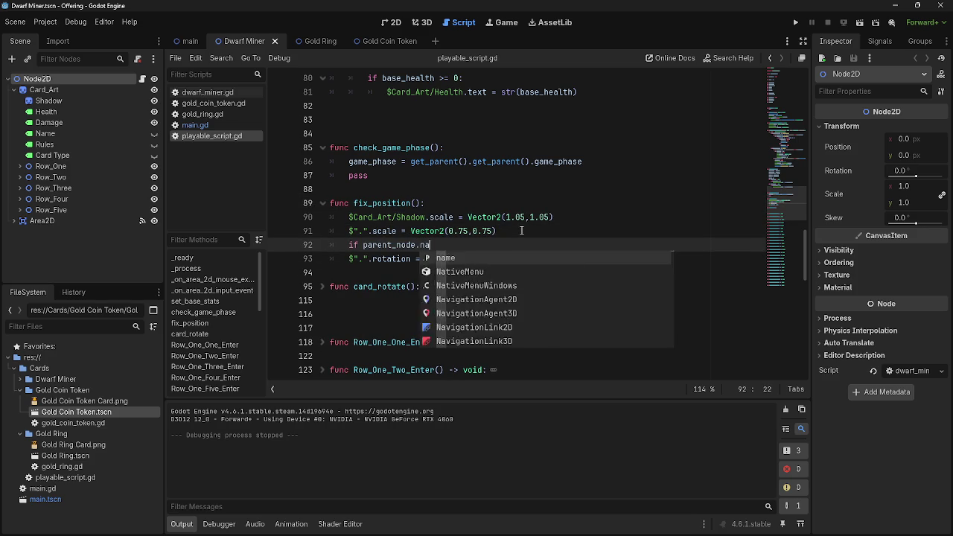
key("BackSpace")
key("BackSpace")
key("BackSpace")
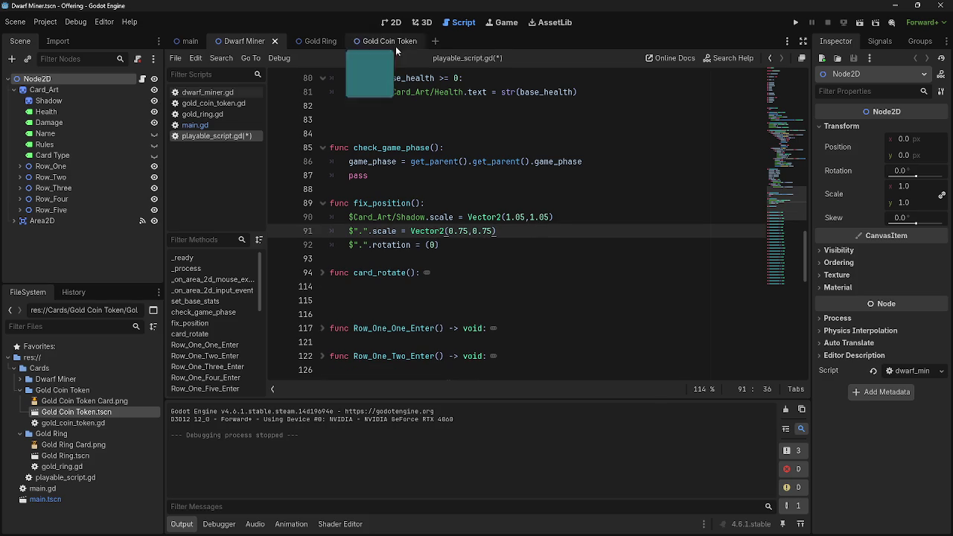
left_click(195, 125)
left_click(212, 135)
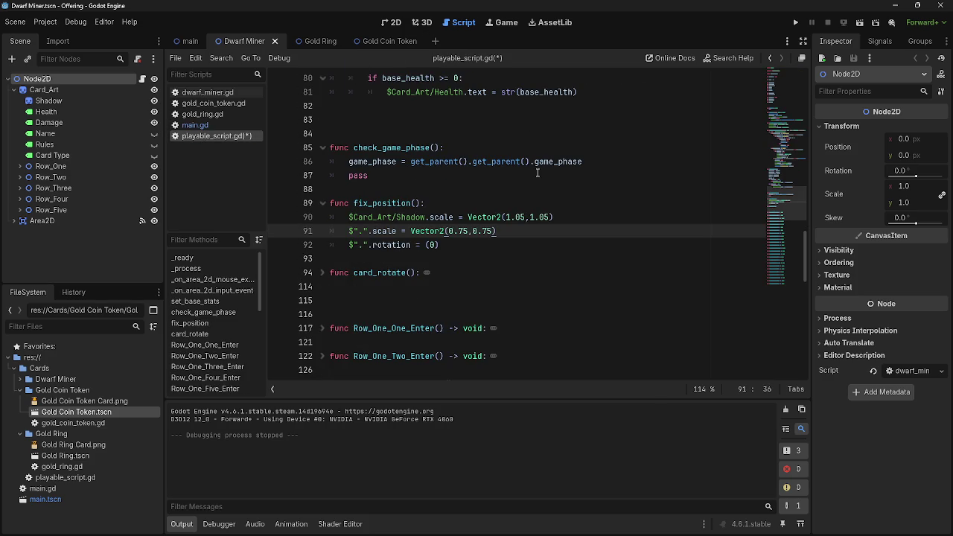
key("alt+Tab")
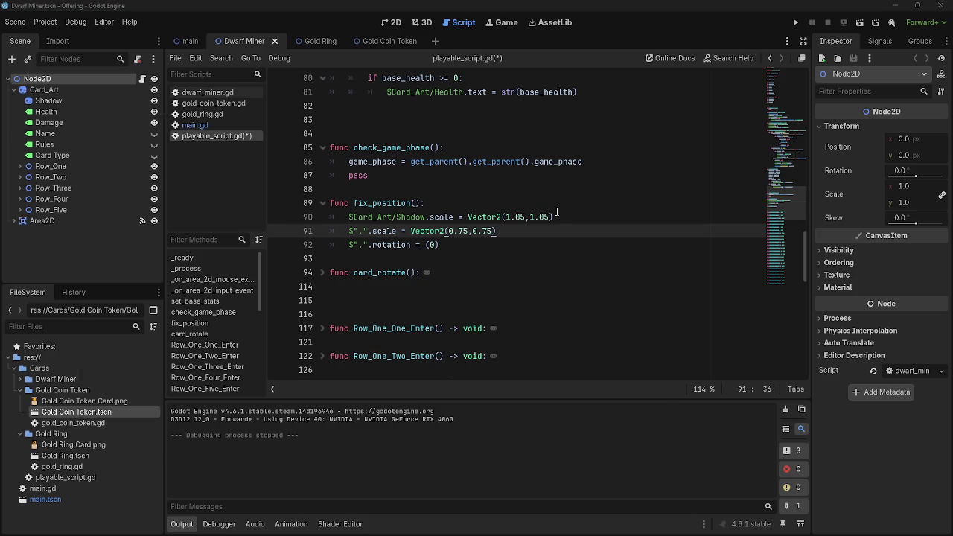
key("Escape")
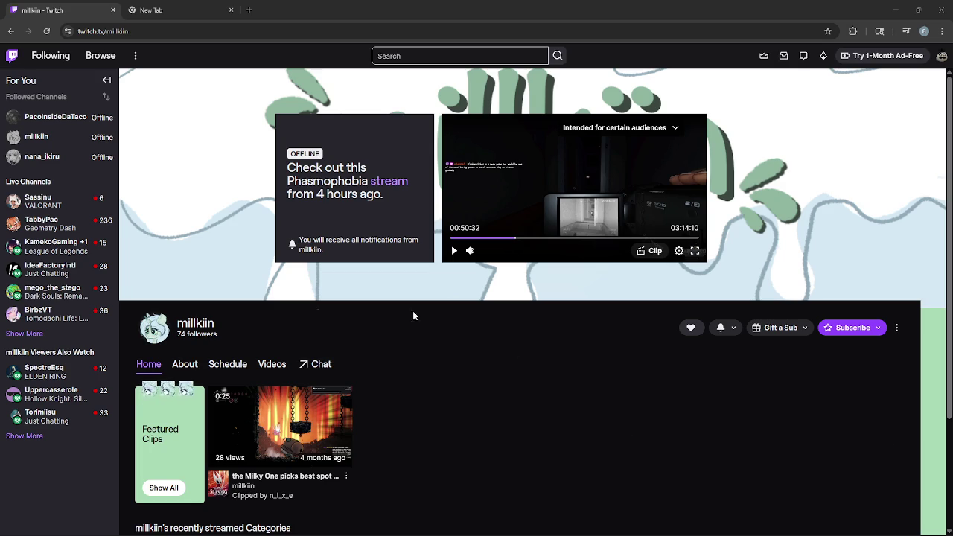
- Read the offline channel notice, then go to the Following page
scroll(206, 322, "down", 1)
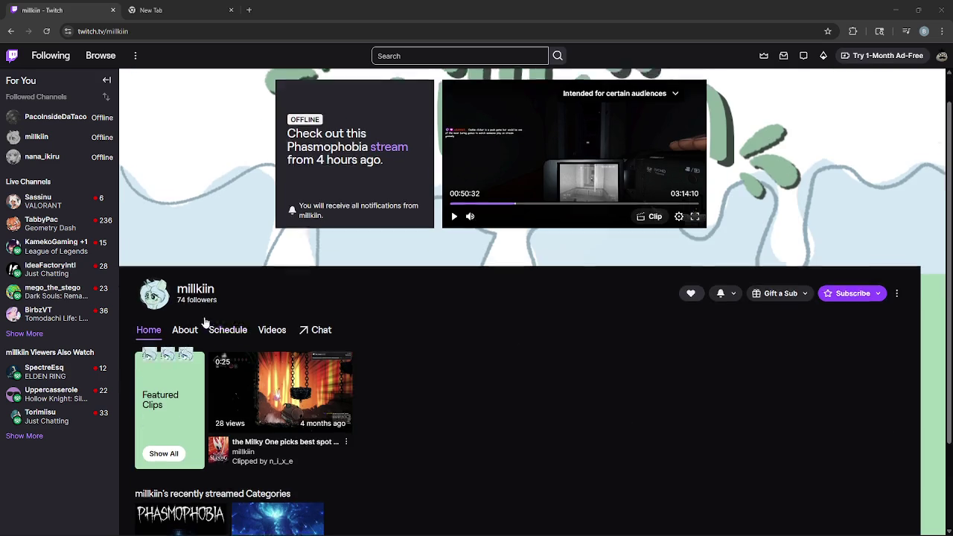
scroll(540, 372, "up", 1)
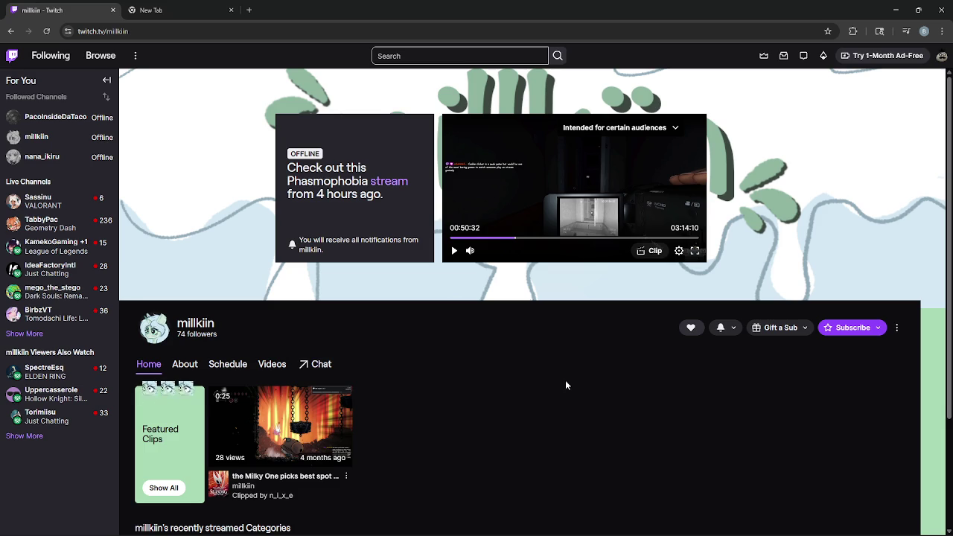
triple_click(396, 201)
left_click_drag(395, 201, 287, 166)
left_click(383, 206)
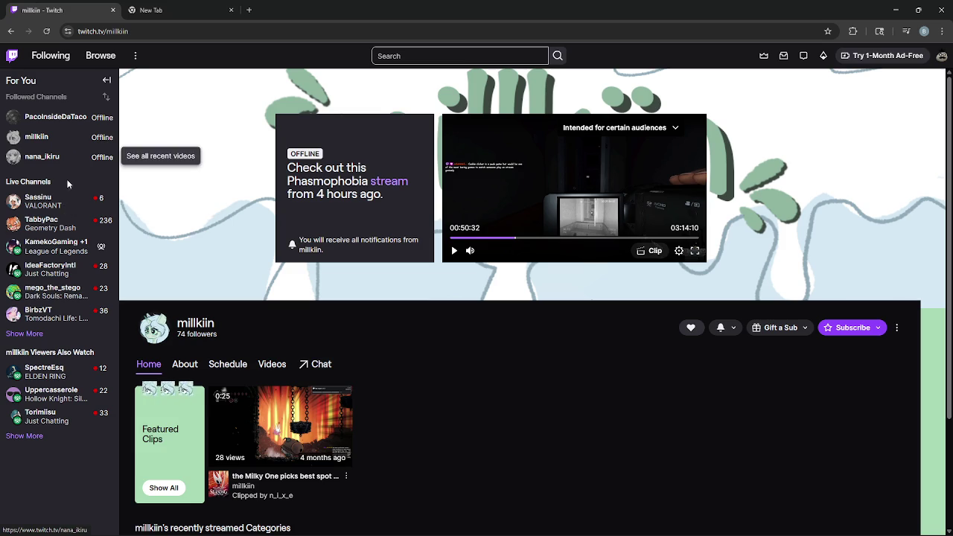
mouse_move(67, 242)
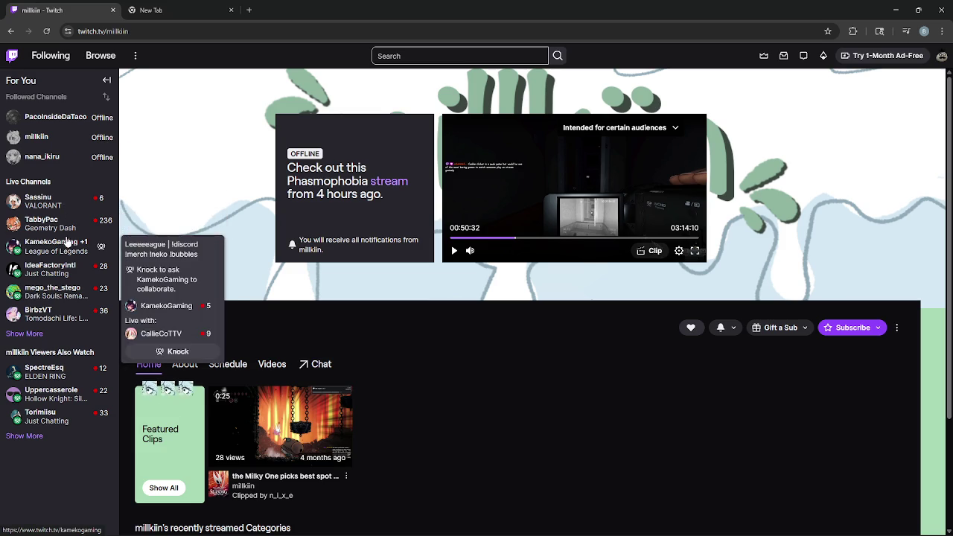
left_click(61, 61)
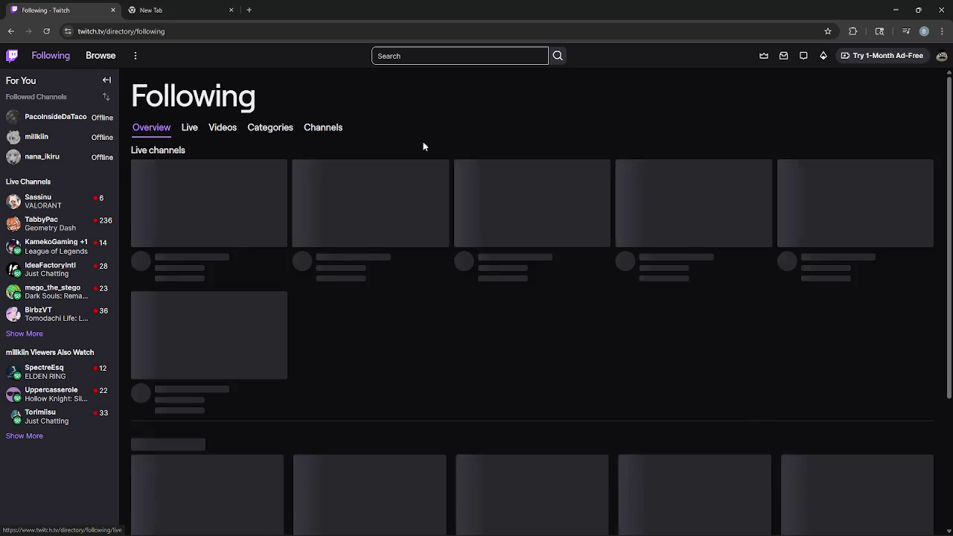
- Scroll through the followed channels, then go to the Browse categories directory
scroll(484, 119, "down", 1)
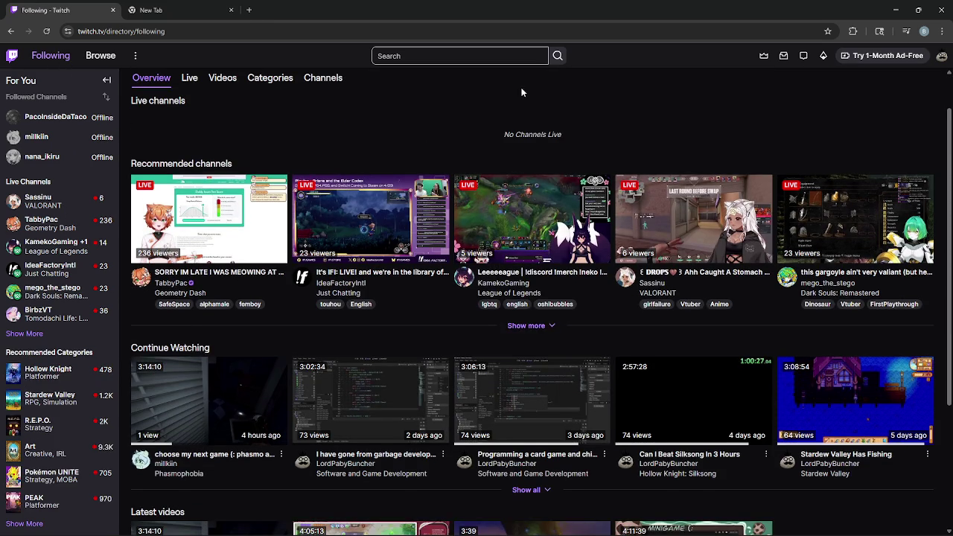
scroll(607, 75, "down", 1)
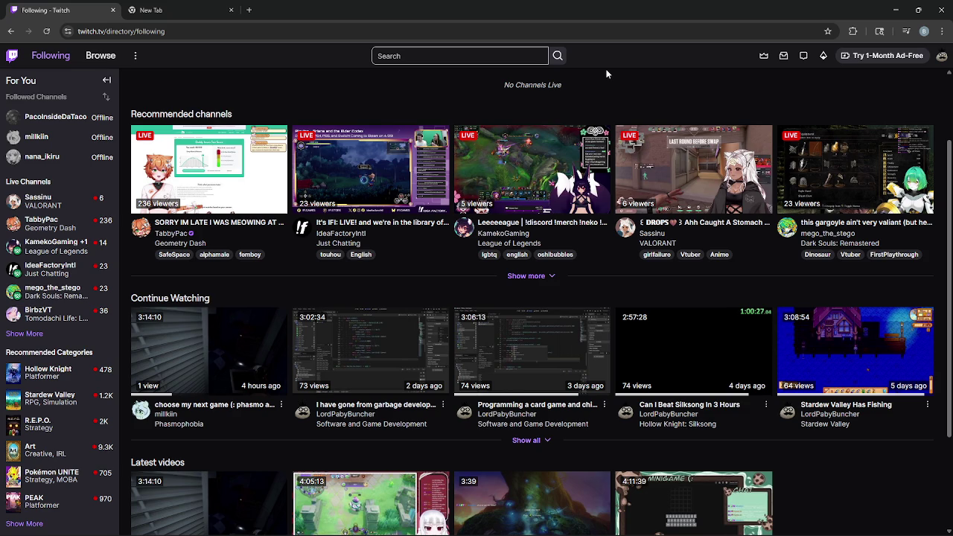
scroll(607, 75, "down", 3)
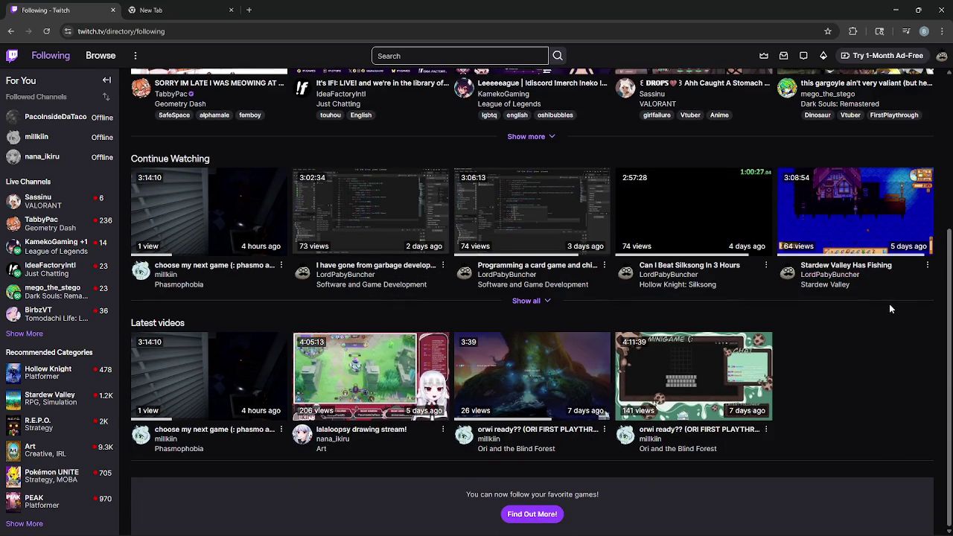
scroll(887, 319, "up", 3)
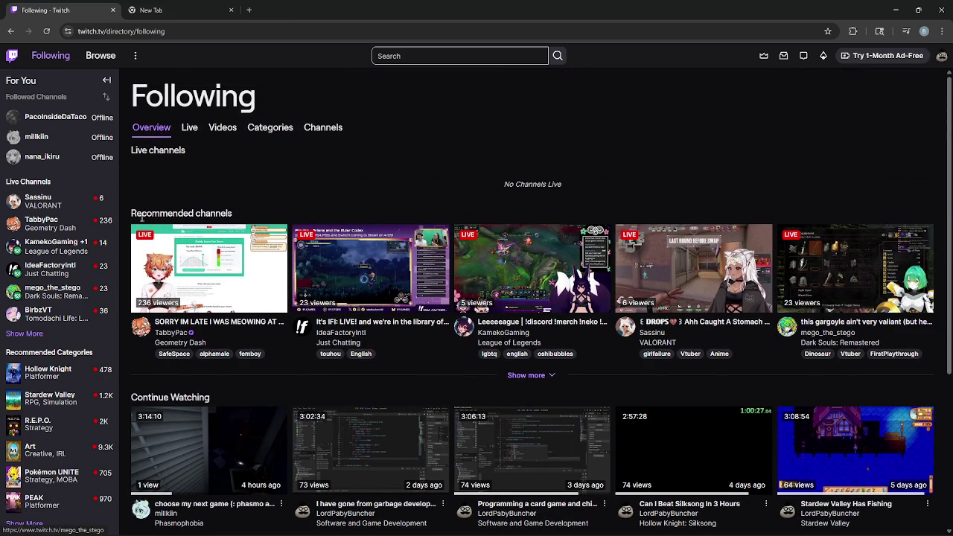
left_click(91, 60)
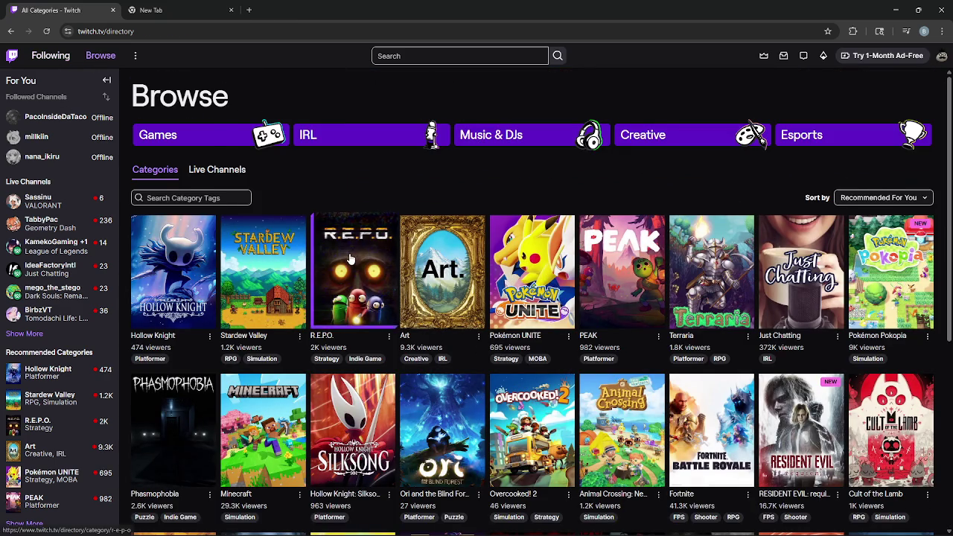
- Open the Hollow Knight category page after backing out of R.E.P.O
left_click(352, 252)
key("alt+Left")
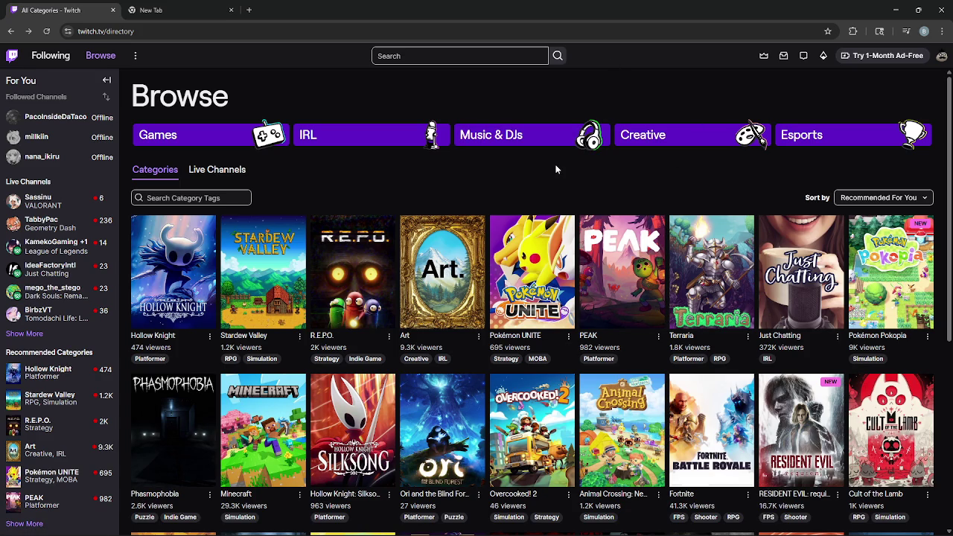
left_click(195, 264)
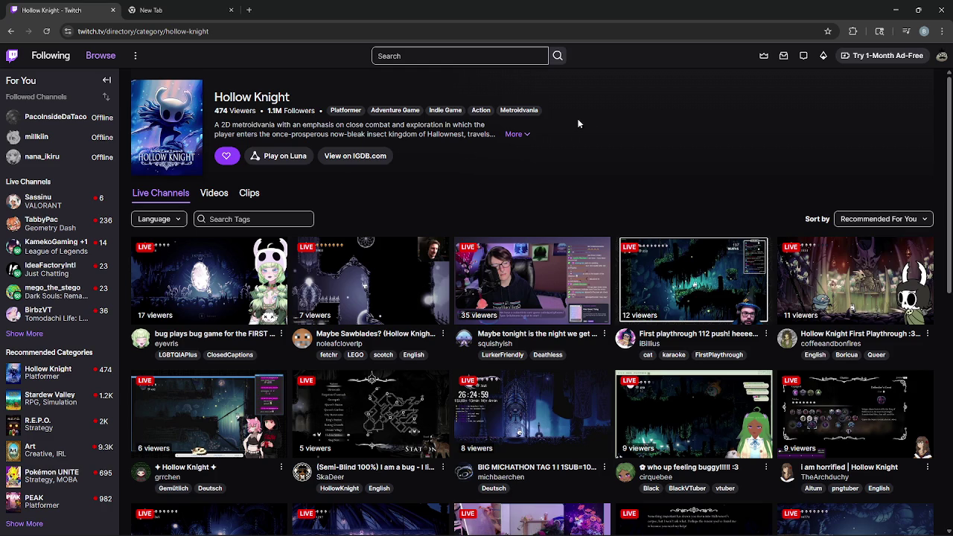
- Scroll the live Hollow Knight channels and open the 'i am horrified | Hollow Knight' stream
scroll(616, 124, "down", 1)
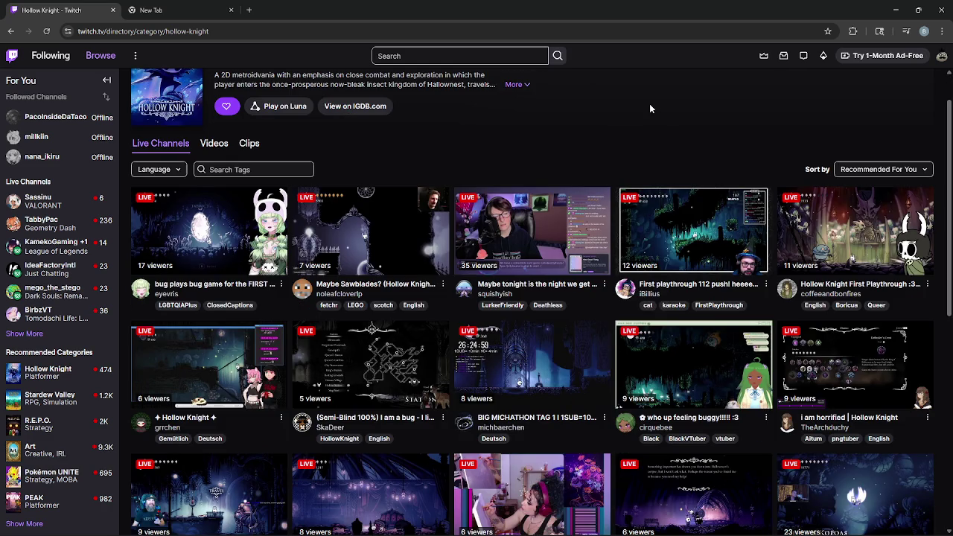
scroll(649, 108, "down", 1)
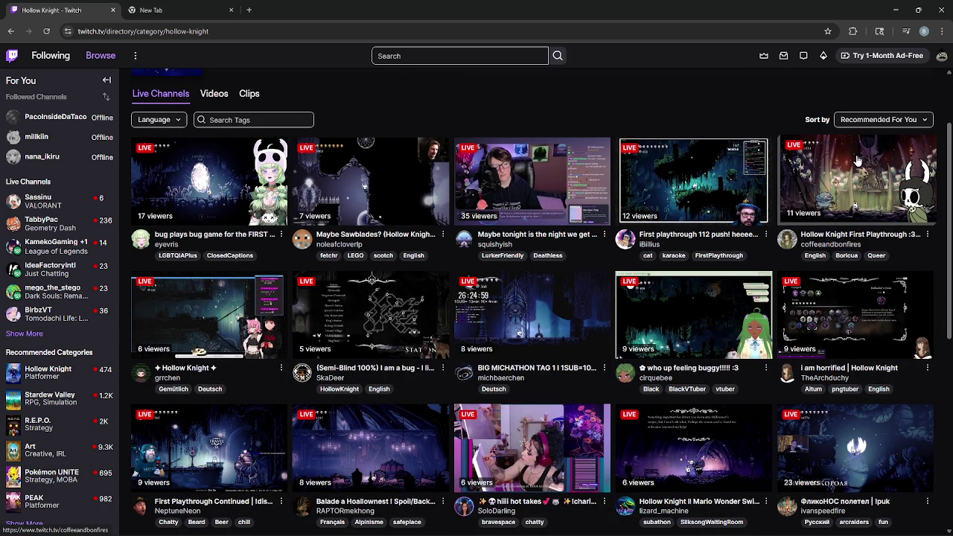
scroll(729, 109, "down", 1)
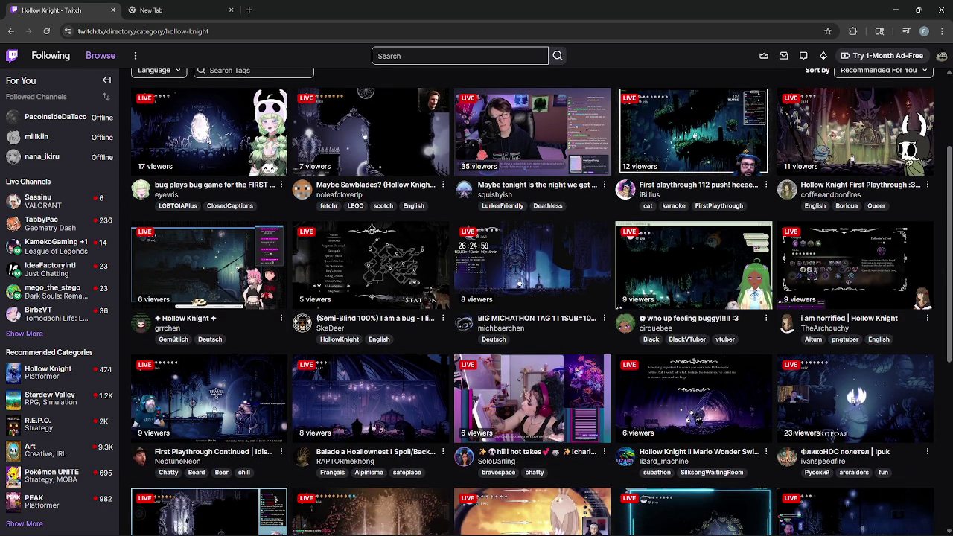
scroll(693, 171, "down", 1)
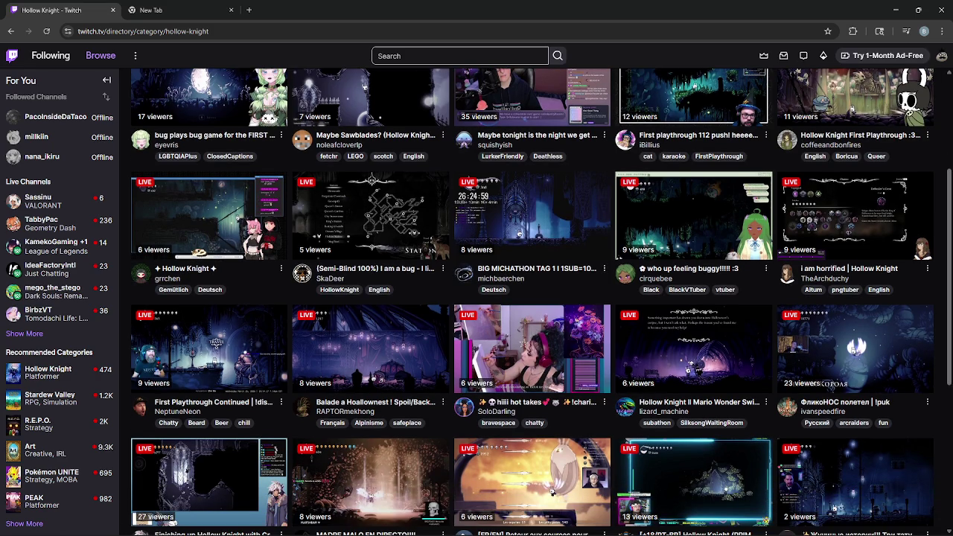
scroll(936, 158, "down", 1)
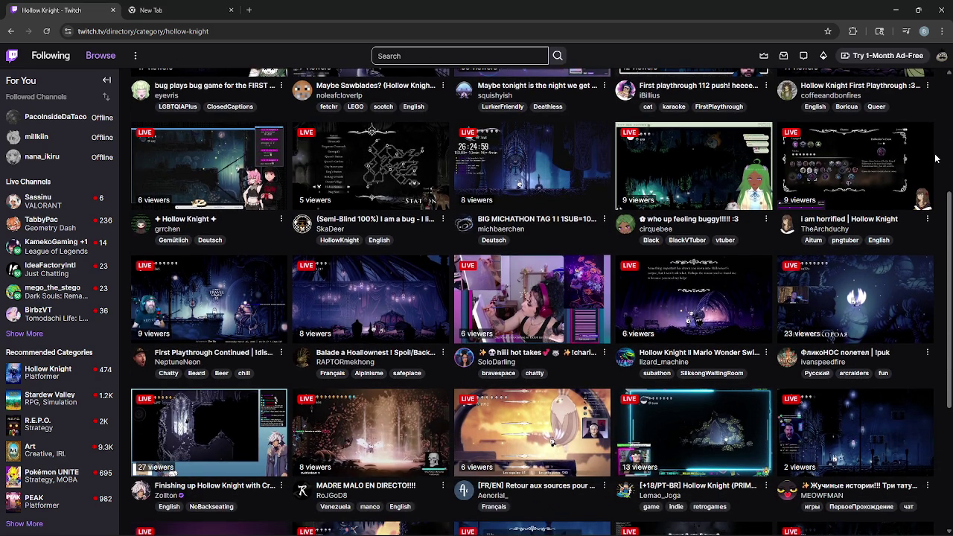
scroll(936, 158, "down", 1)
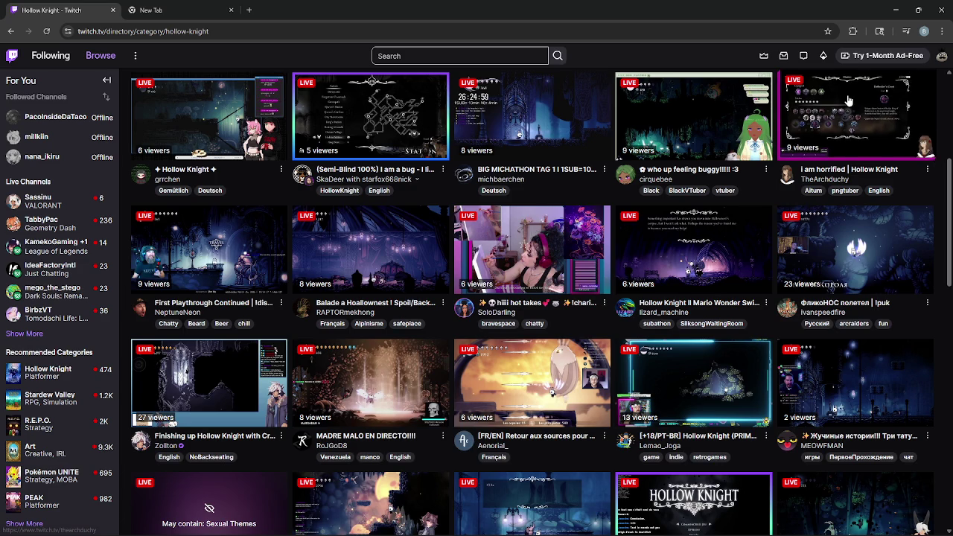
scroll(936, 159, "up", 3)
left_click(879, 246)
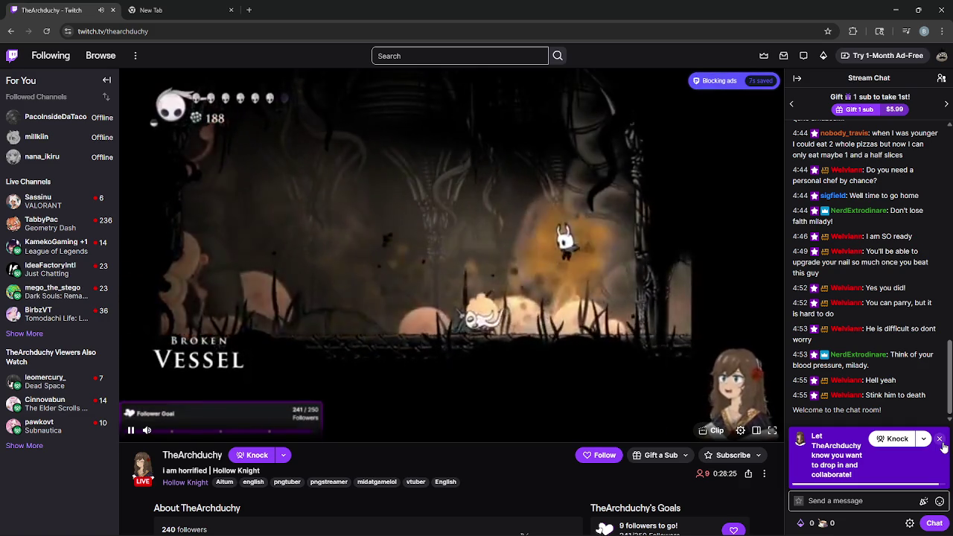
- Dismiss the Knock collaboration prompt on the stream and switch to the empty New Tab
left_click(941, 440)
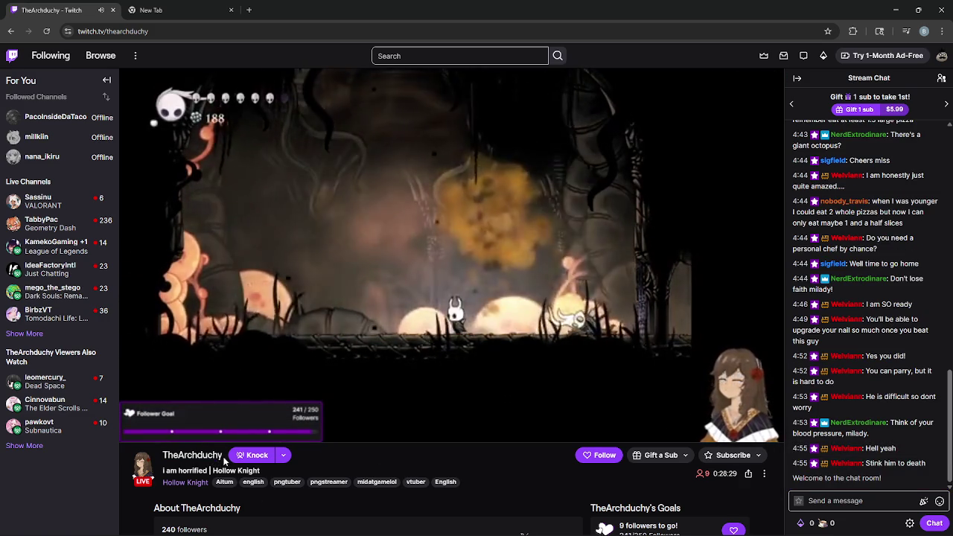
double_click(169, 456)
left_click(169, 455)
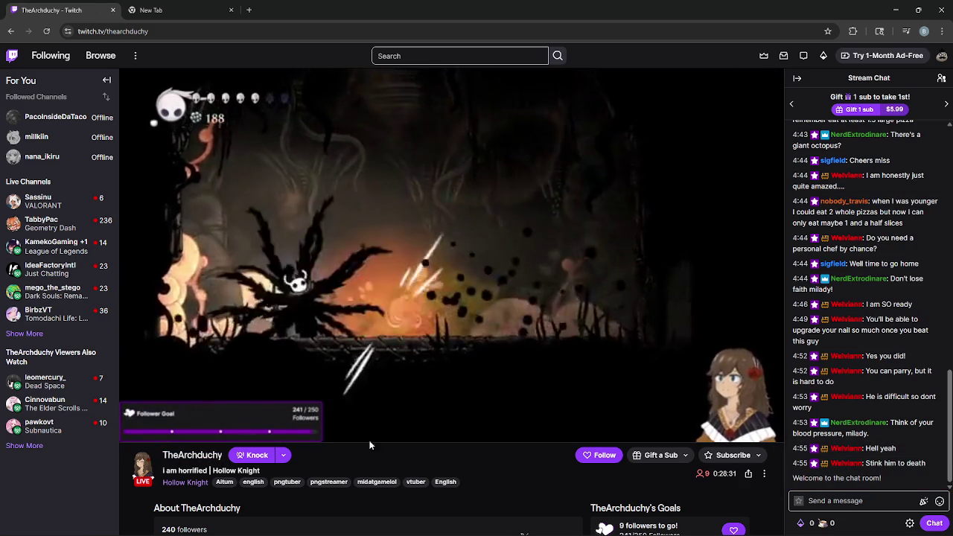
left_click(206, 4)
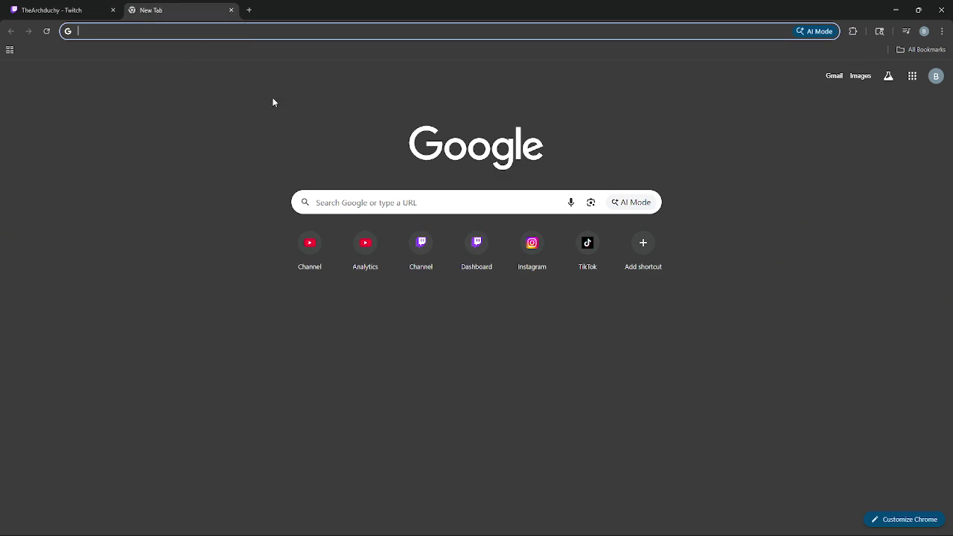
- Open the Stream Manager from the Twitch creator dashboard
left_click(468, 270)
left_click(249, 10)
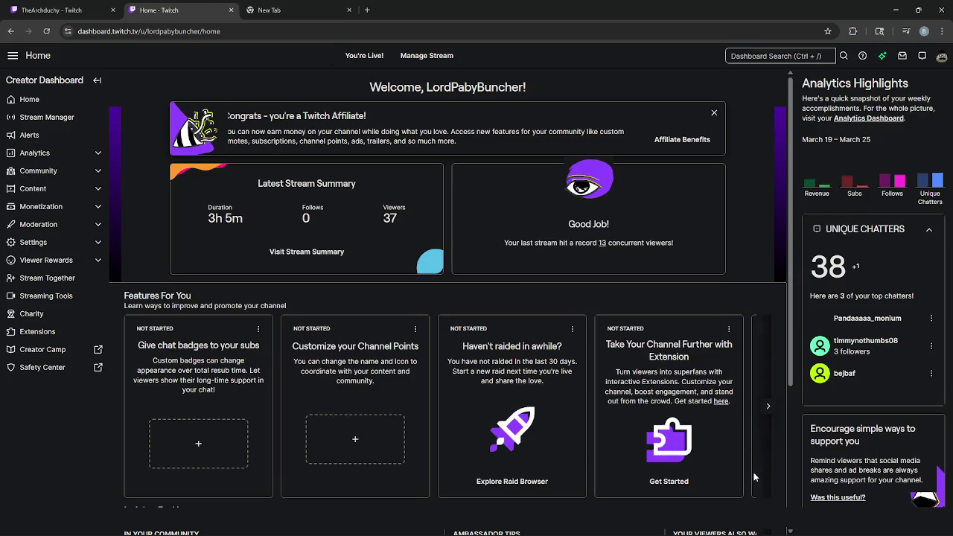
left_click(17, 113)
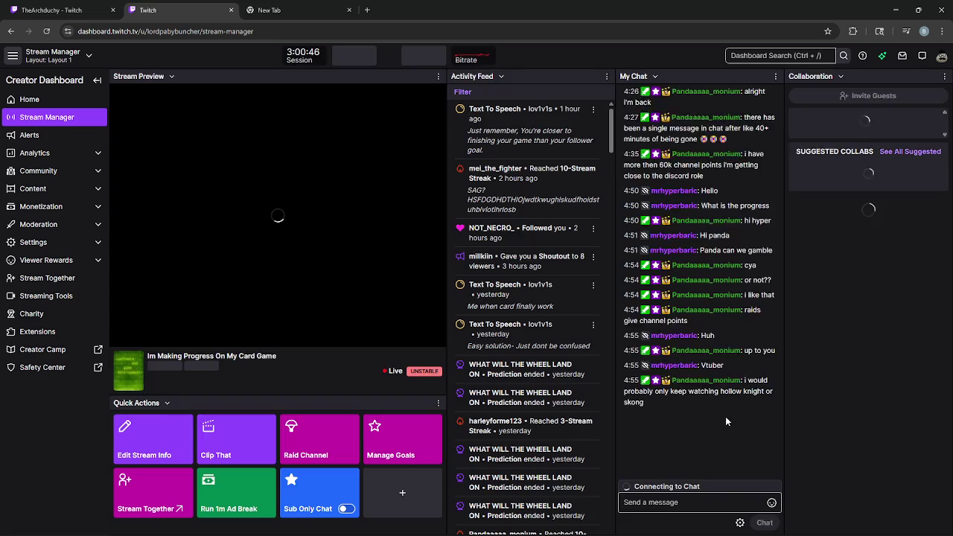
- Write a /raid chat command targeting the Hollow Knight streamer's channel
left_click(695, 504)
type("/raid")
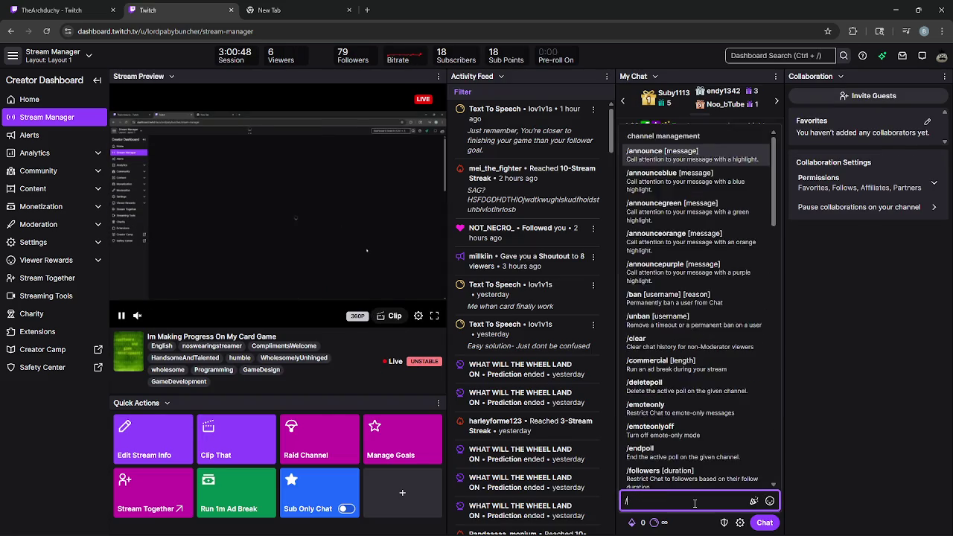
key("Tab")
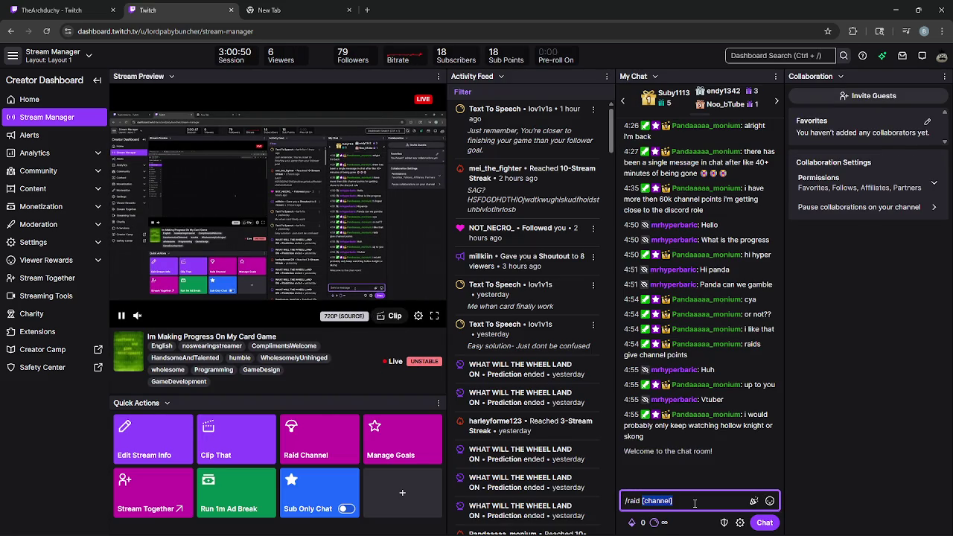
type("TheArchduchy")
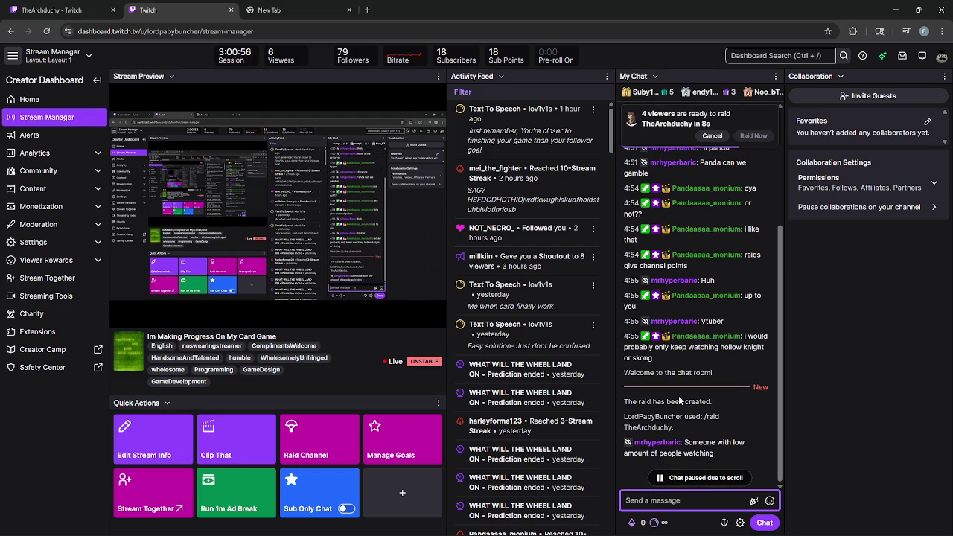
- Compare the raid target's live stream with the Stream Manager, ending back on the Stream Manager
left_click(109, 4)
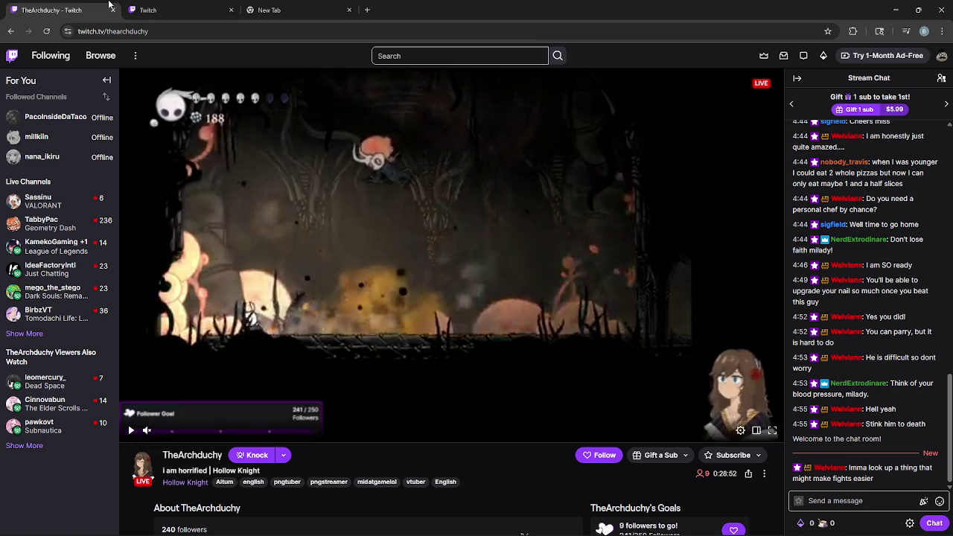
left_click(161, 9)
left_click(67, 10)
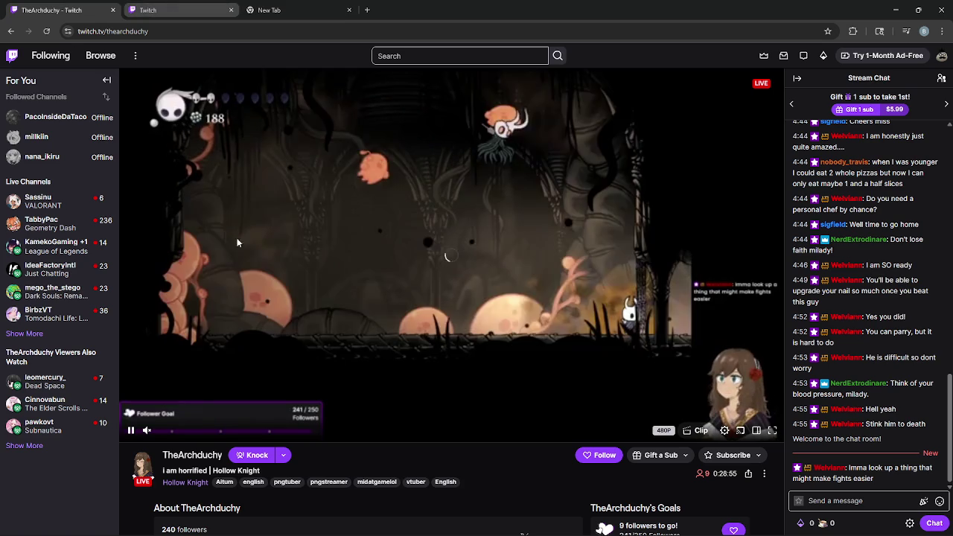
left_click(149, 7)
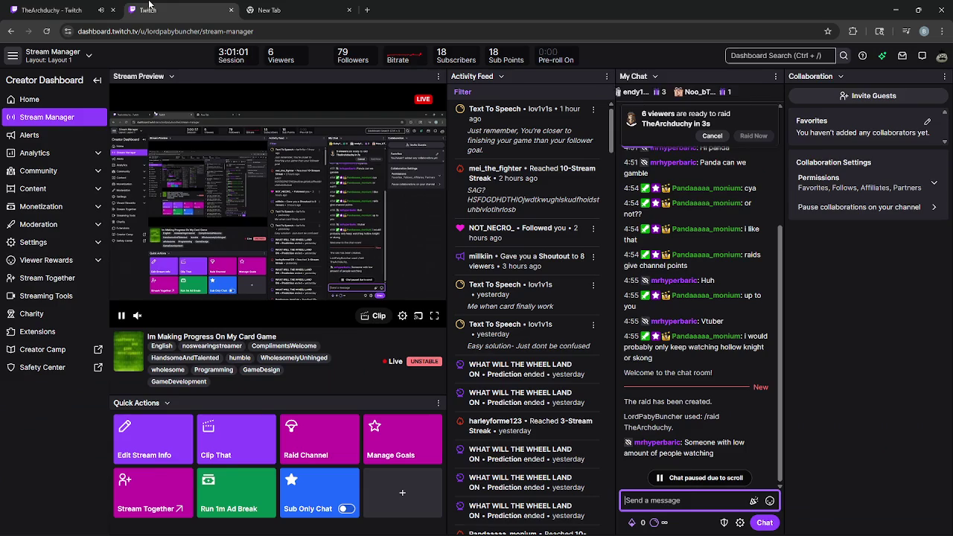
left_click(82, 5)
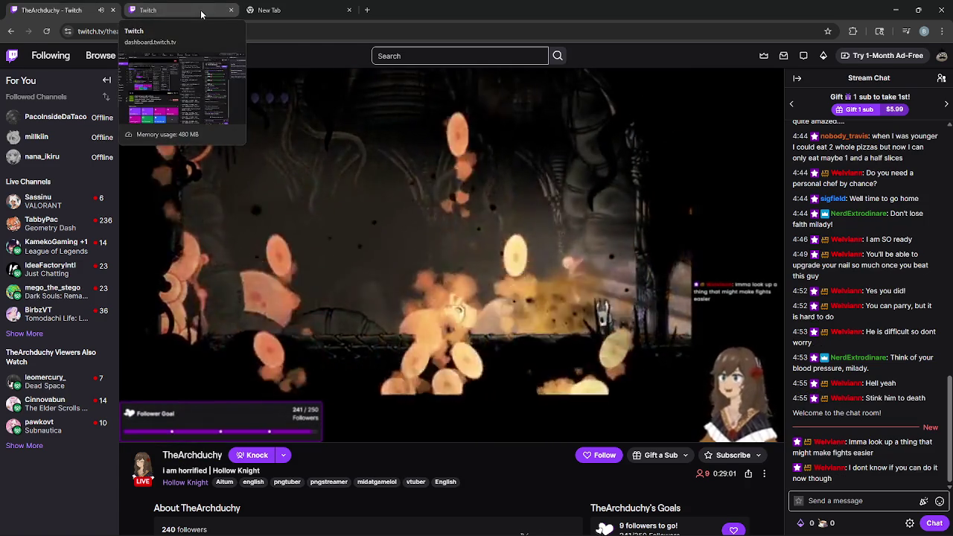
left_click(201, 10)
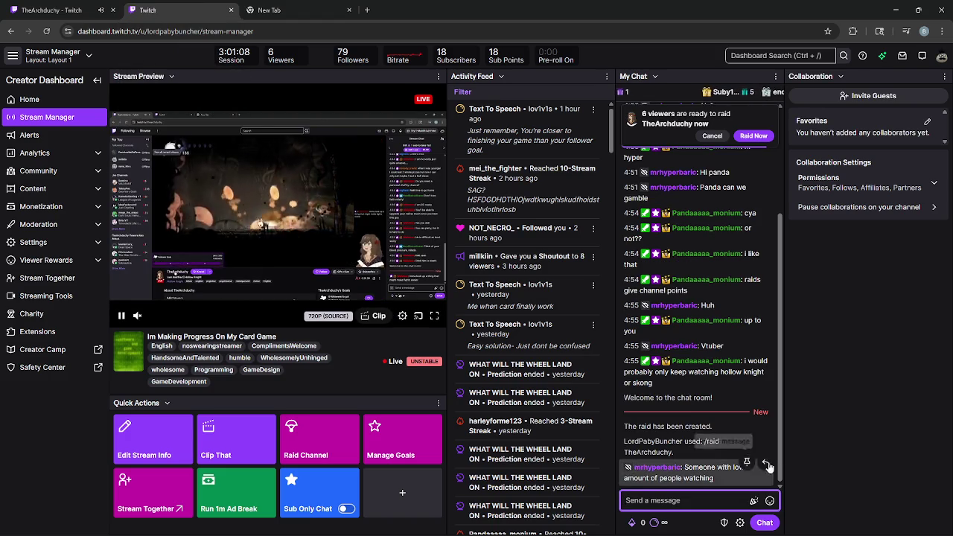